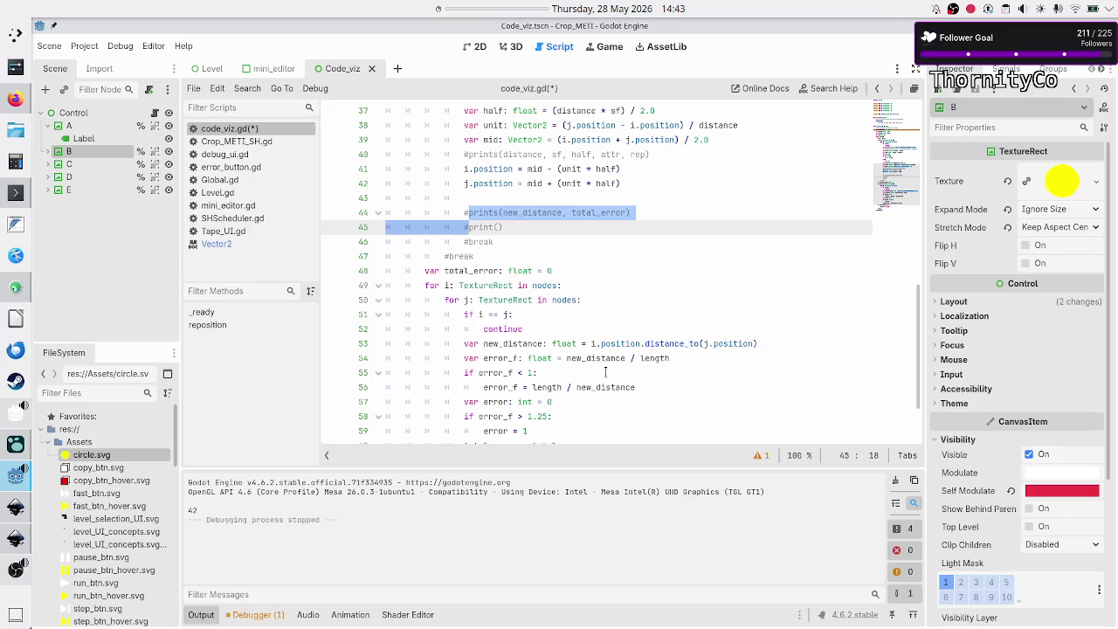
Copy the new_distance calculation line and paste it onto line 43.
key("Down")
key("Down")
key("Down")
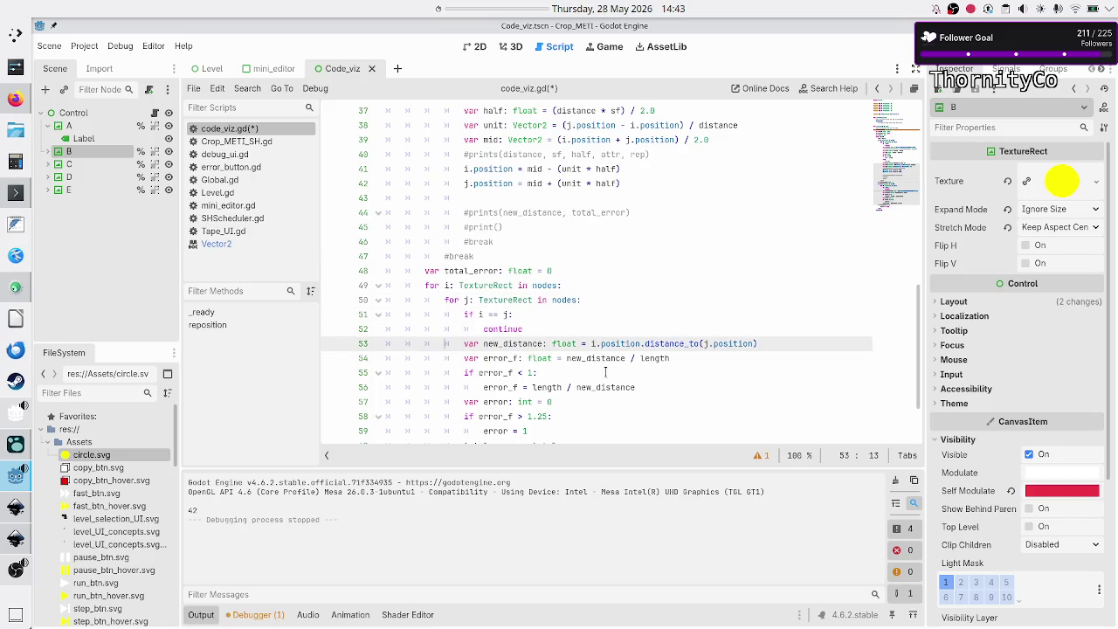
key("shift+Down")
key("shift+Left")
key("shift+Left")
key("shift+Left")
key("shift+Left")
key("shift+Left")
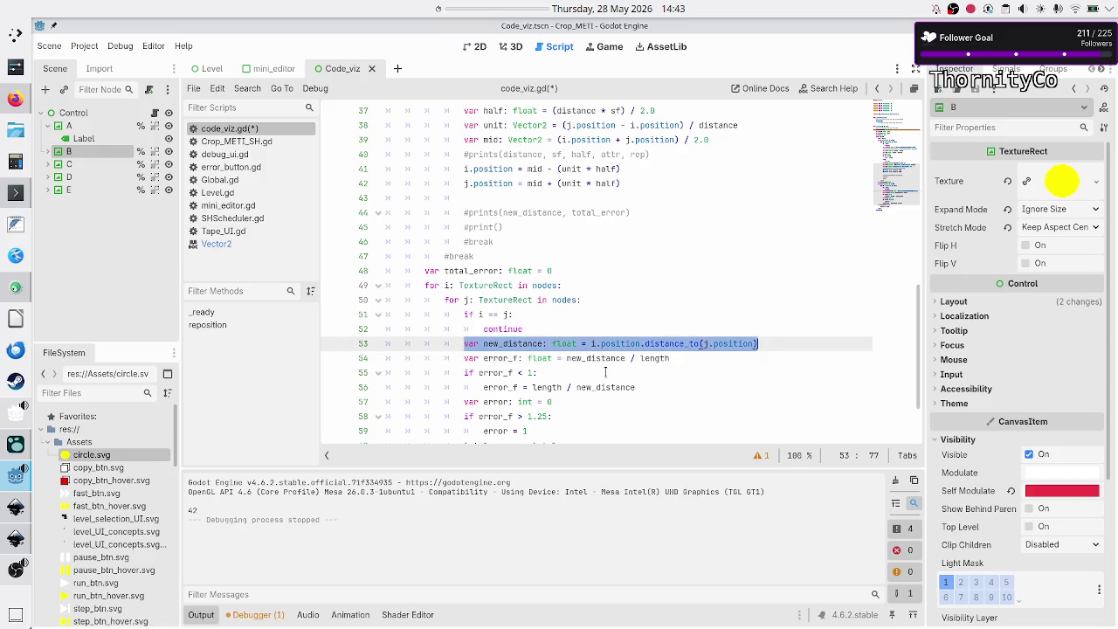
key("ctrl+c")
key("Up")
key("Up")
key("Up")
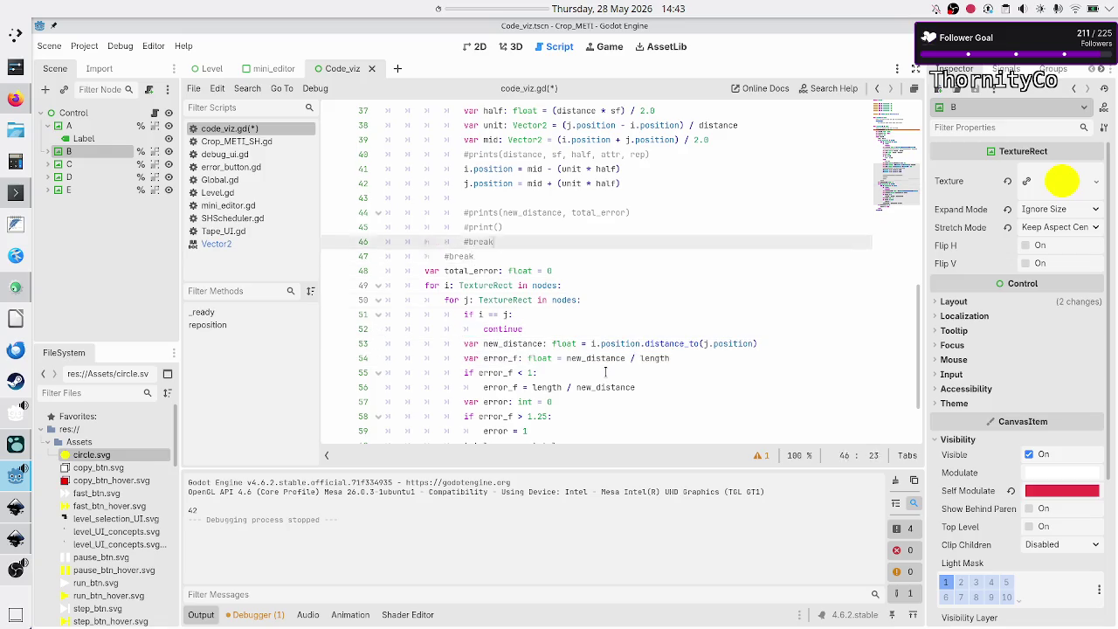
key("ctrl+v")
Rework the commented prints debug line, trimming total_error and commenting it out again.
key("Down")
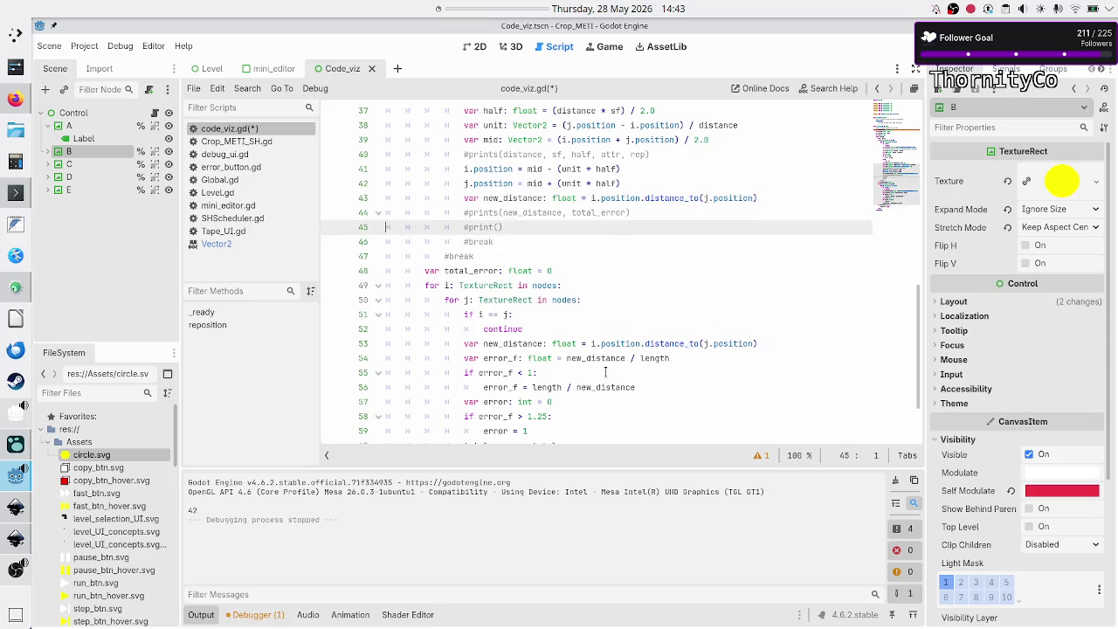
key("Home")
key("Right")
key("Right")
key("BackSpace")
key("End")
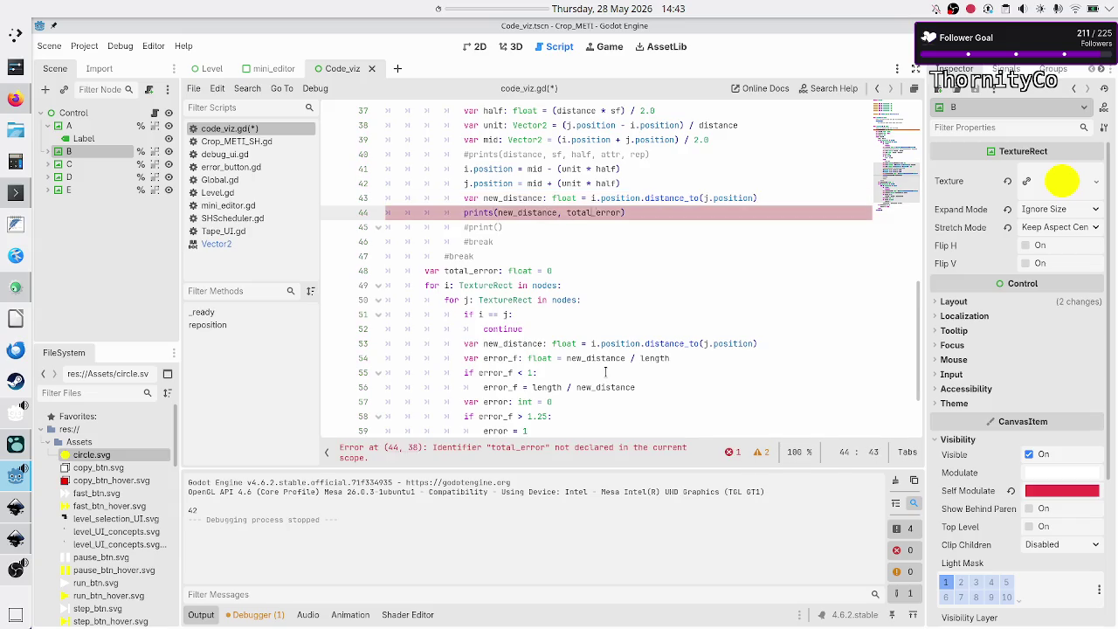
key("BackSpace")
key("BackSpace")
key("BackSpace")
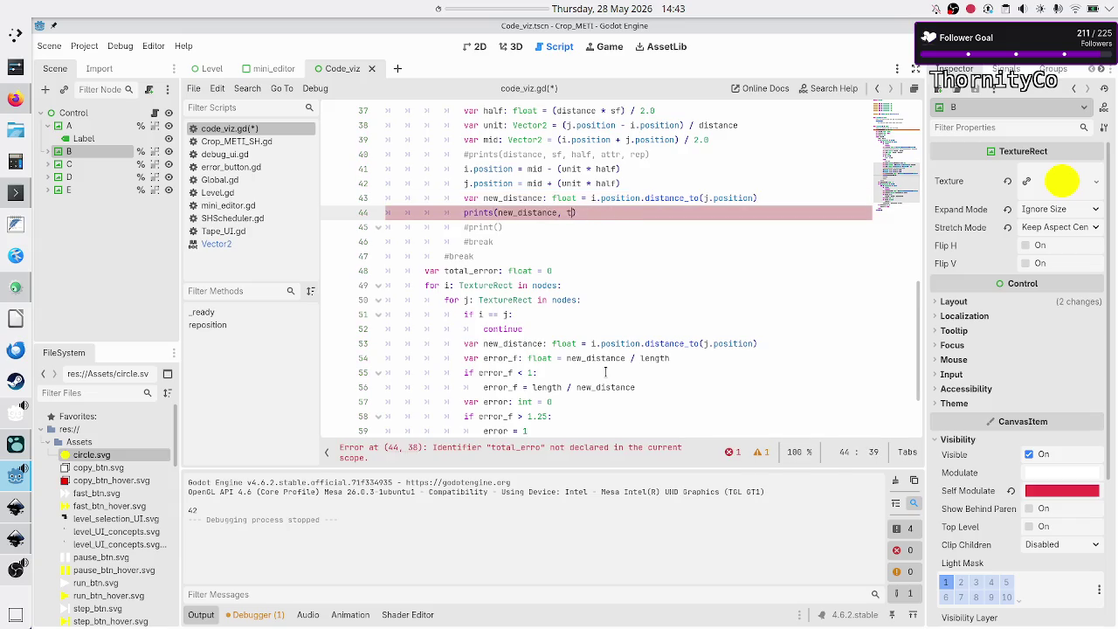
key("Home")
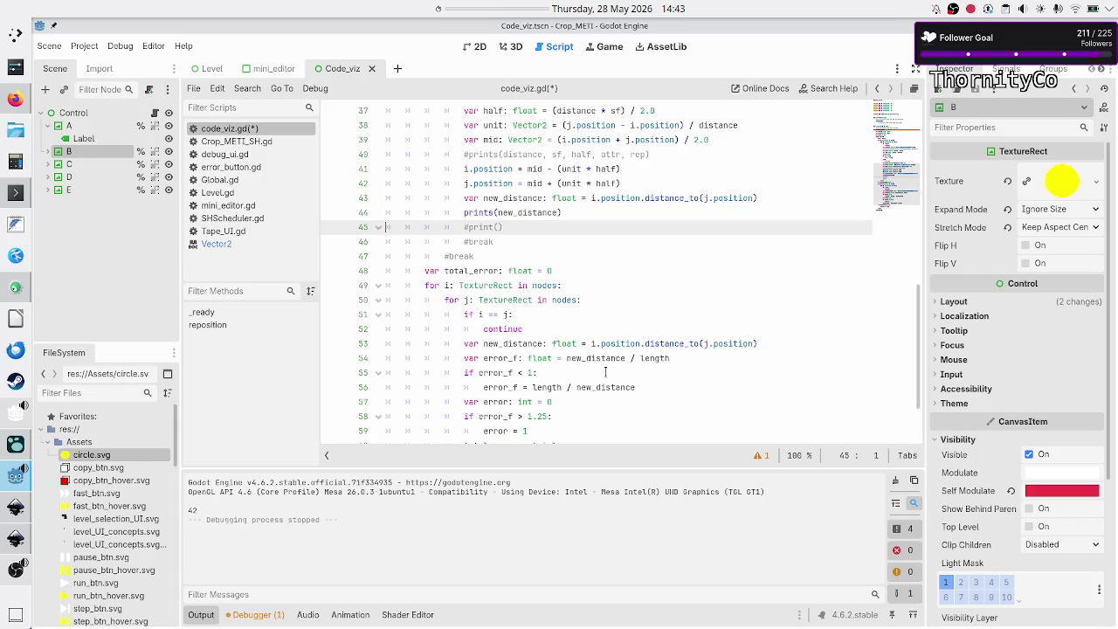
type("#")
Delete the #print() comment line and the leftover empty line.
key("Down")
key("shift+Down")
key("shift+Left")
key("shift+Left")
key("shift+Left")
key("Delete")
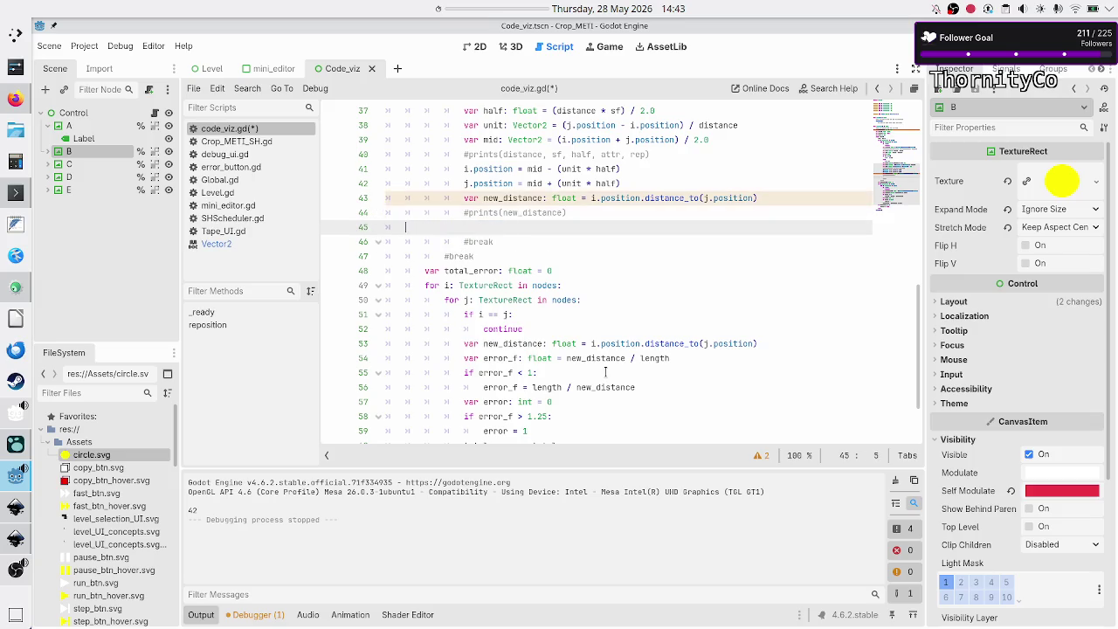
key("Delete")
key("End")
Add prints(iter, total_error) above the total_error == 2 check, then save and run the game.
key("Down")
key("Down")
key("Down")
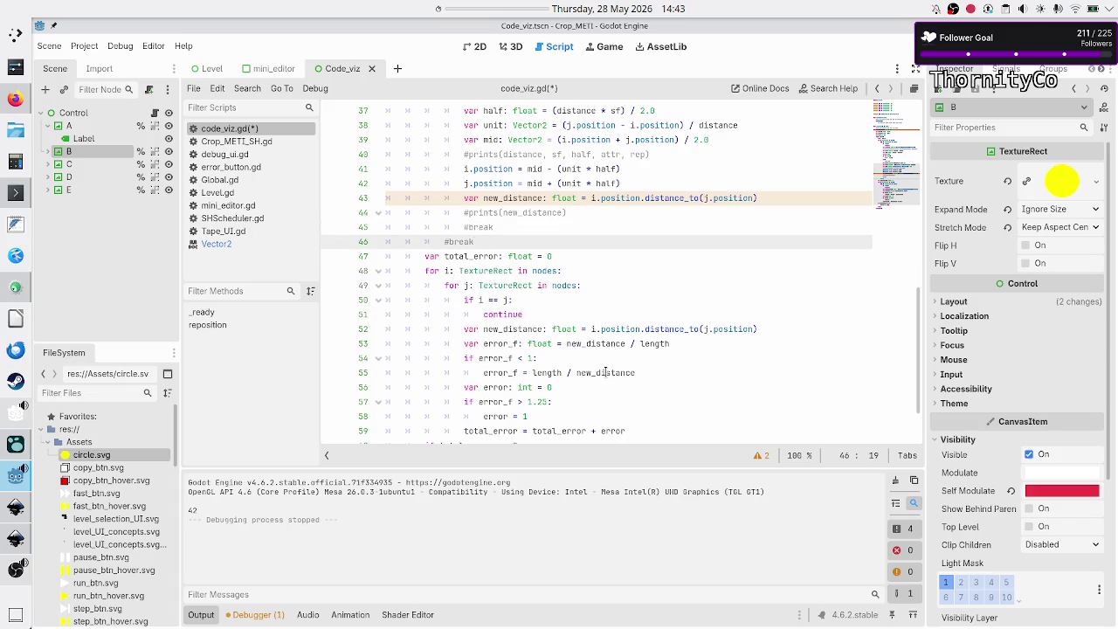
key("Up")
key("Up")
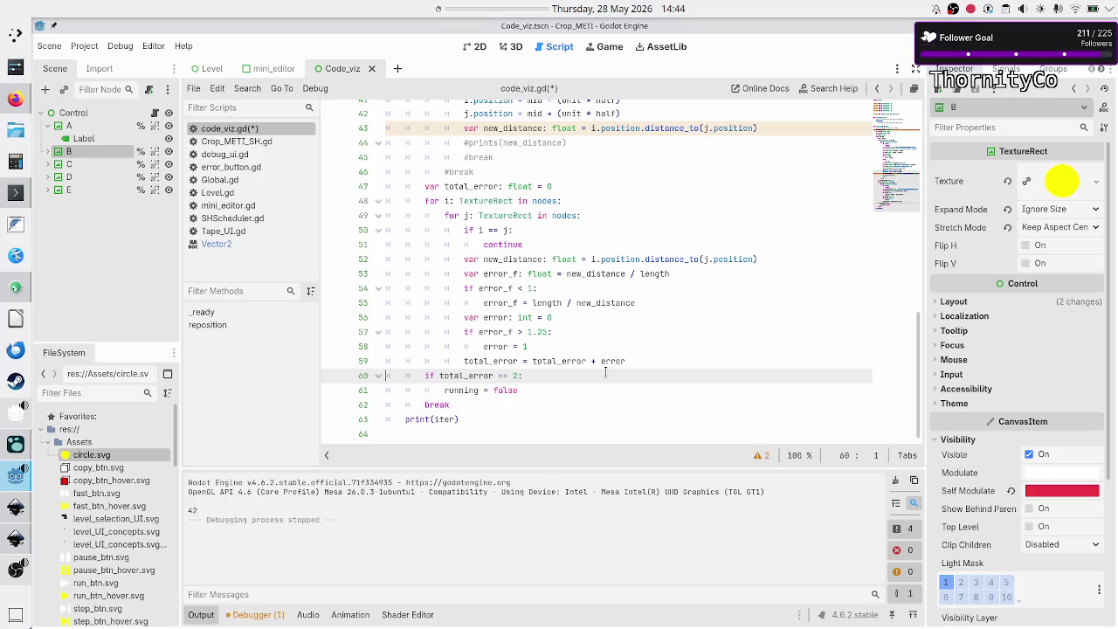
key("Home")
key("Return")
key("Up")
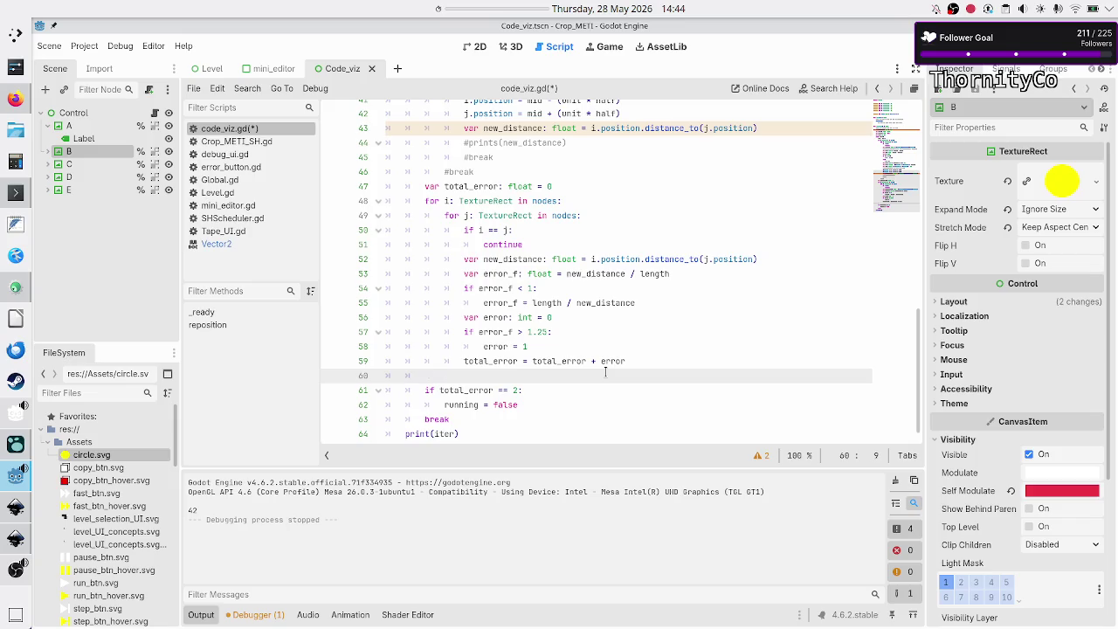
type("print(total_err")
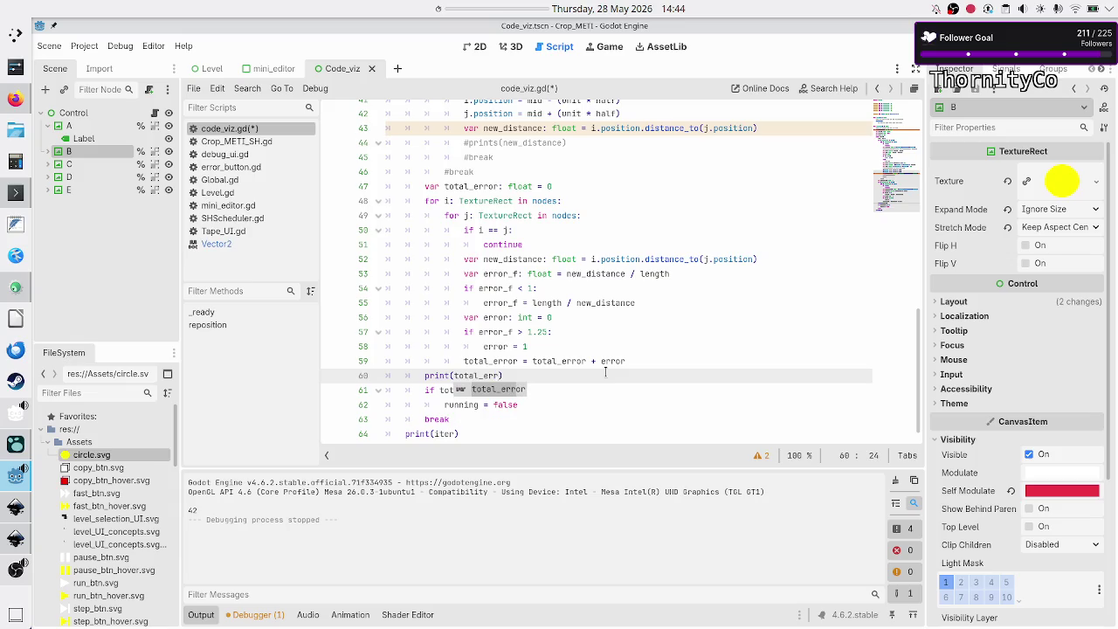
type("or")
key("ctrl+Left")
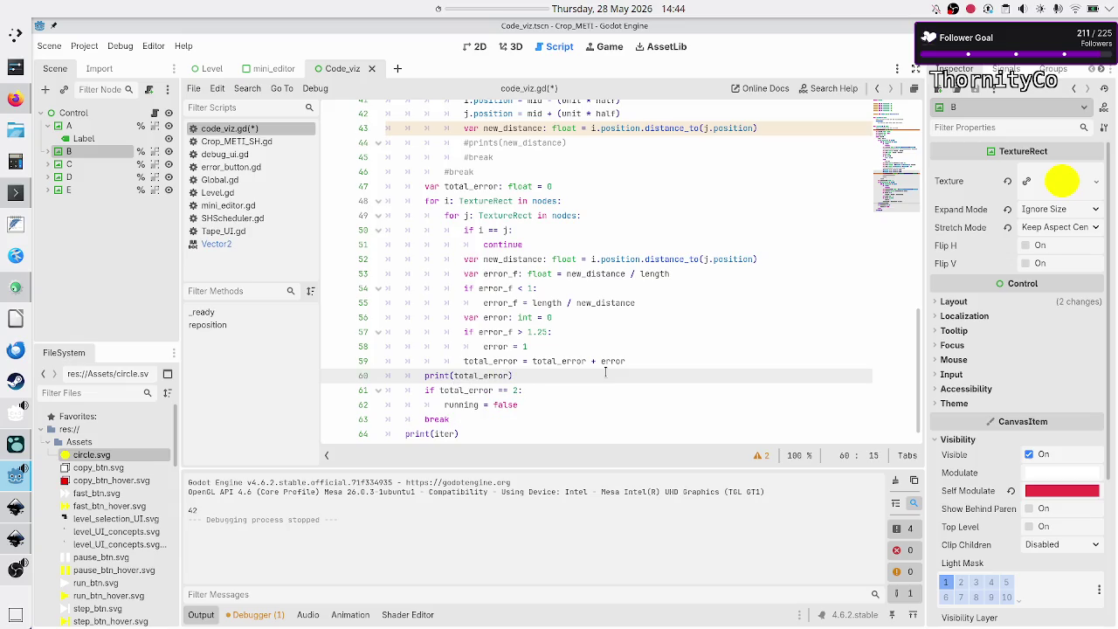
type("iter,")
key("Left")
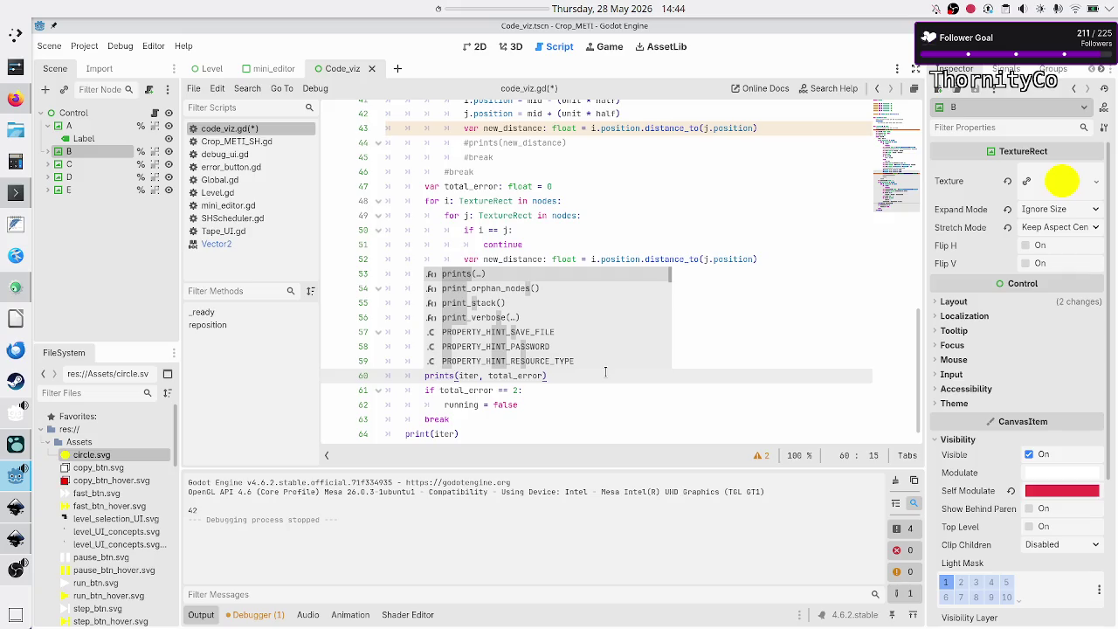
key("F6")
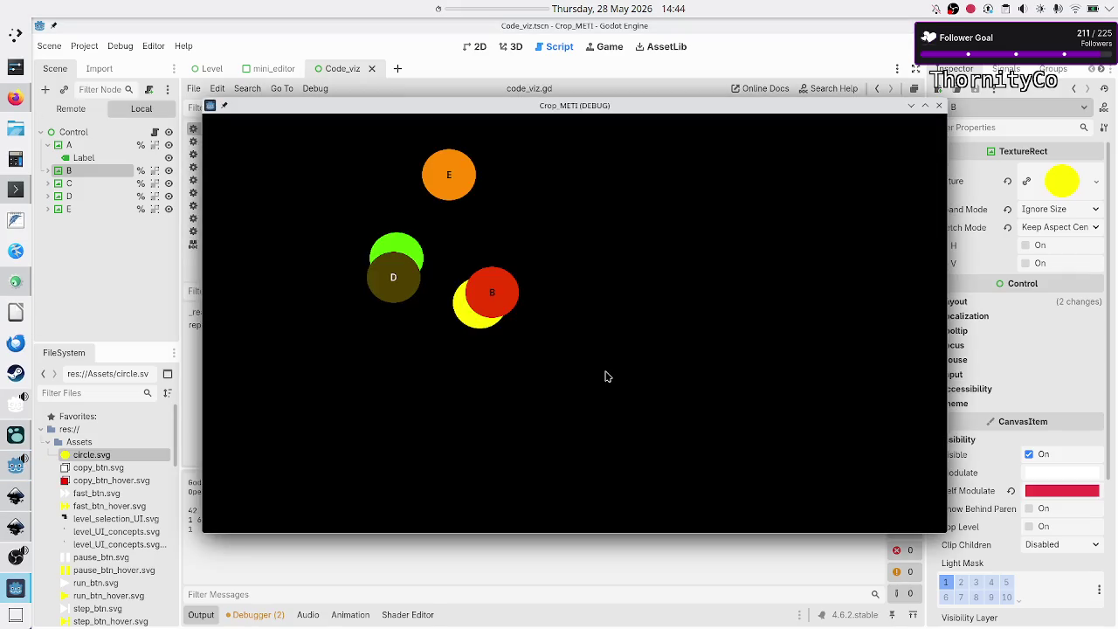
Move the Crop_METI debug window aside to inspect the circles, then close it to stop the game.
mouse_move(649, 110)
left_mouse_down()
mouse_move(732, 90)
mouse_move(738, 104)
left_mouse_up()
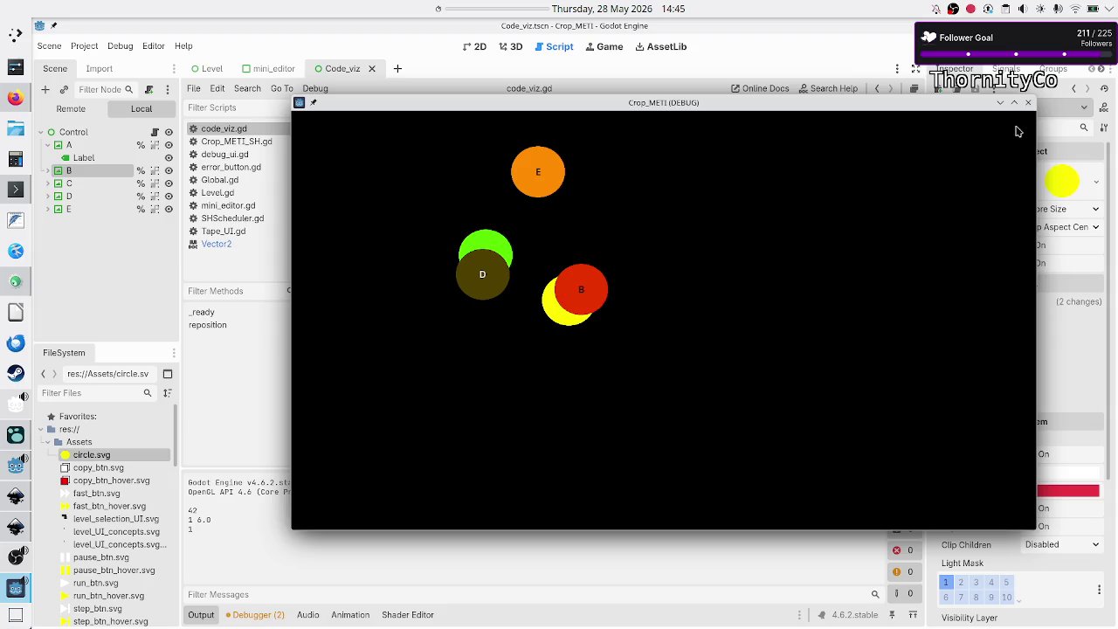
left_click(1029, 104)
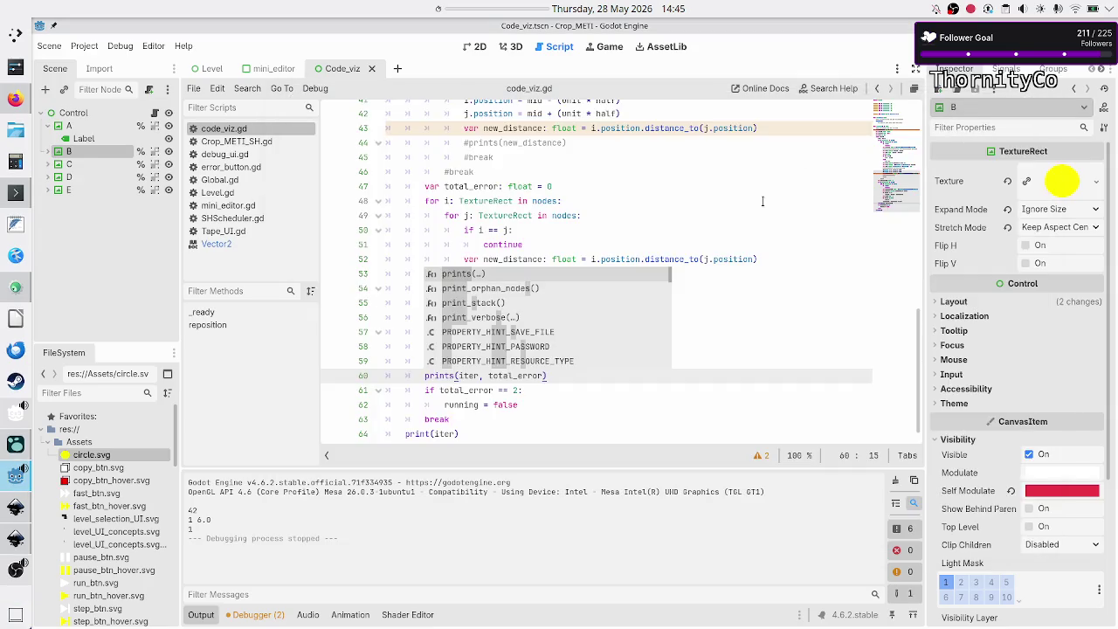
left_click(616, 240)
scroll(616, 240, "up", 8)
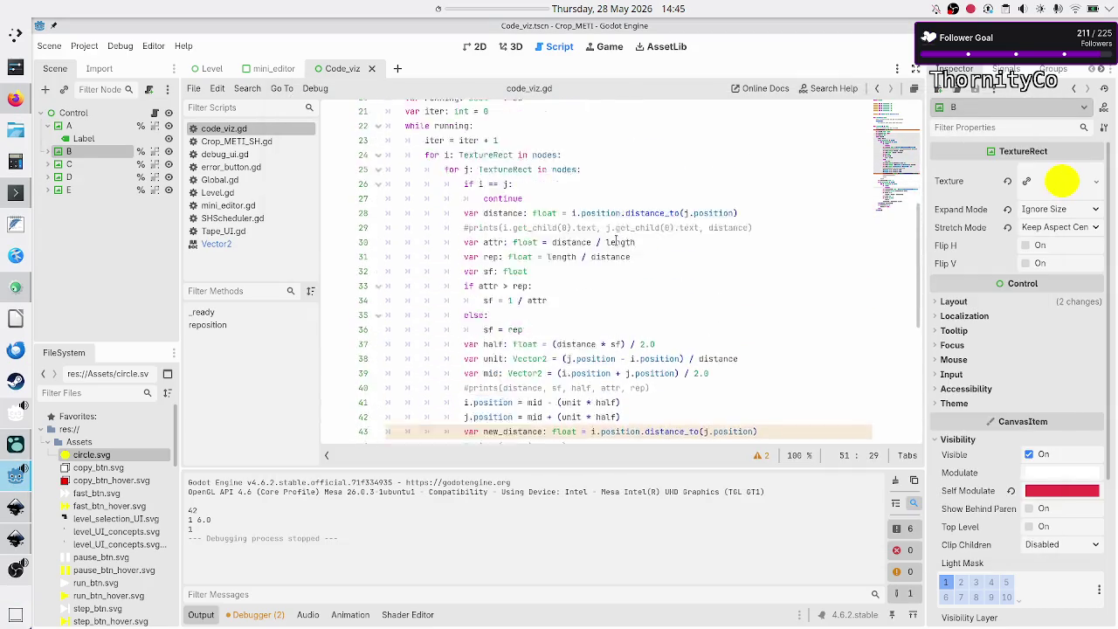
left_click_drag(444, 246, 566, 244)
left_click(566, 243)
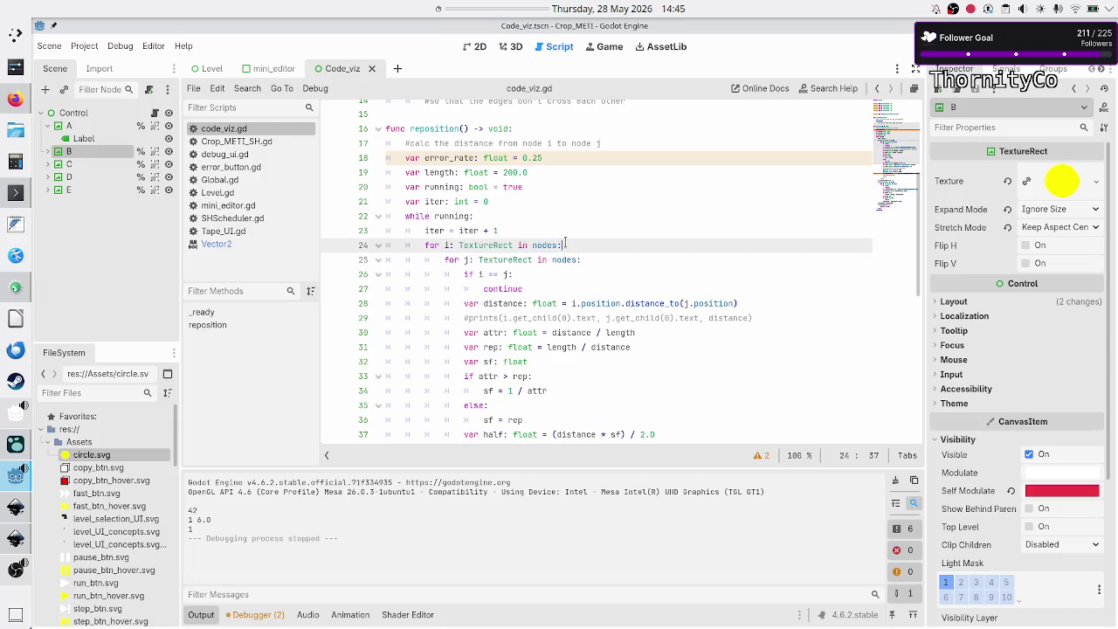
key("Up")
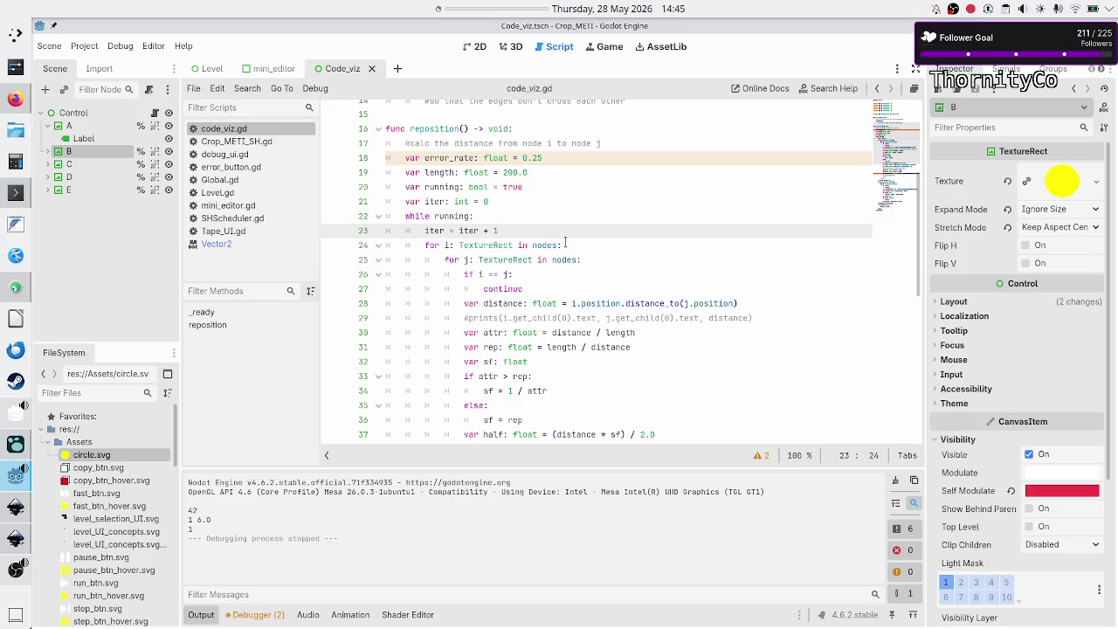
key("Up")
key("Up")
key("Up")
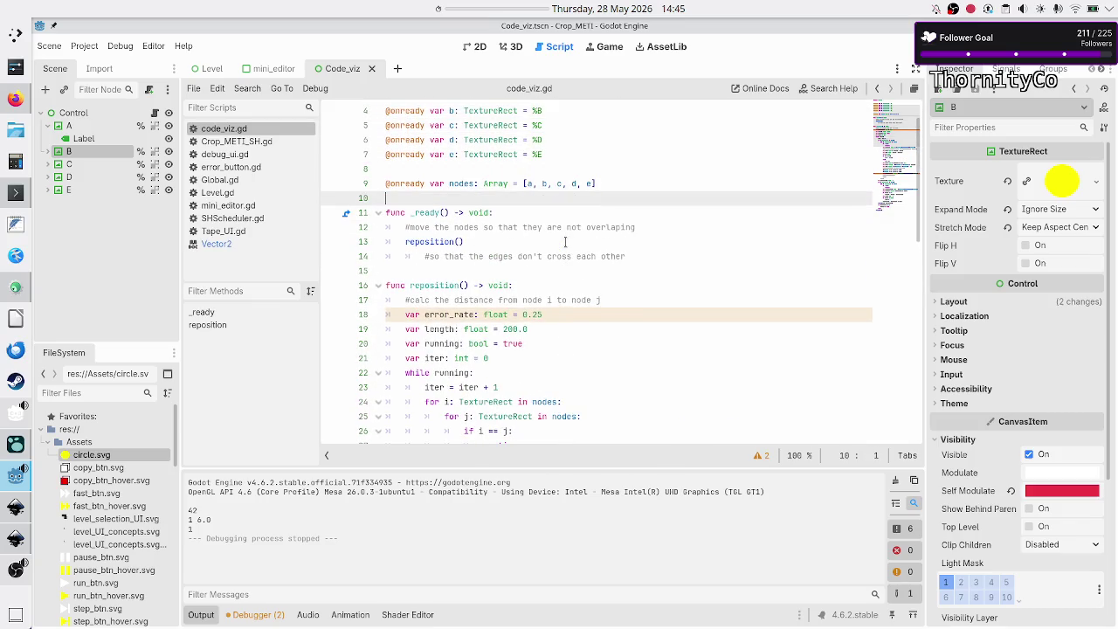
Insert blank lines below the nodes array and write 'a b c' on two lines.
key("Return")
key("Return")
key("Up")
key("Up")
type("a bc")
key("BackSpace")
key("BackSpace")
type("c")
key("Return")
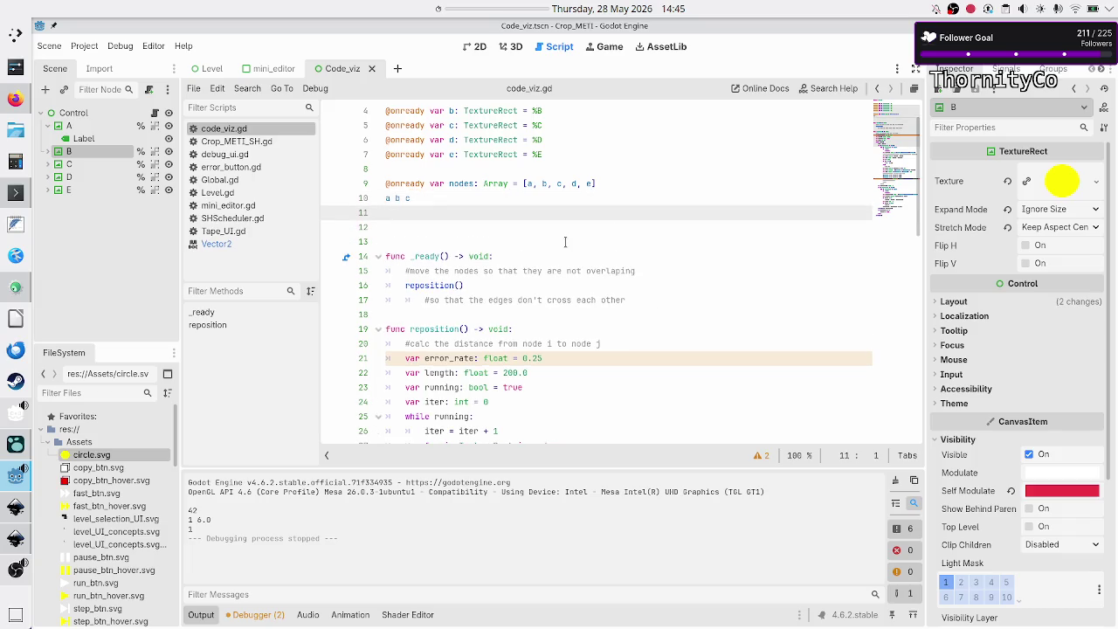
type("a b c")
key("Up")
key("Down")
key("Down")
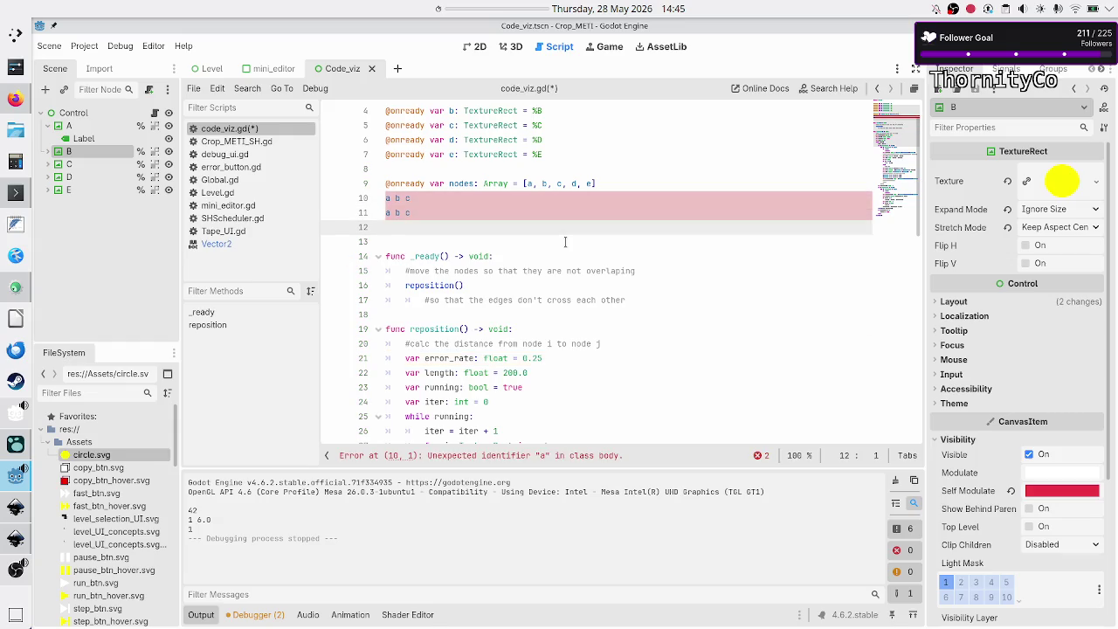
Write the node pairs note line 'ab, ac, bc'.
type("a")
key("Escape")
type("b")
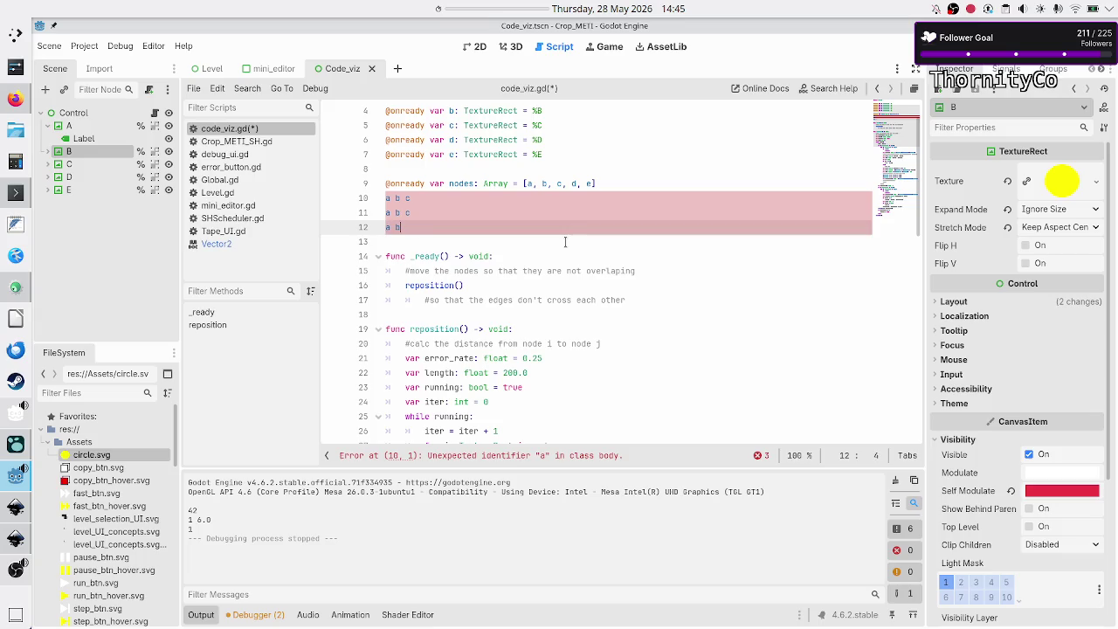
key("Return")
type("a")
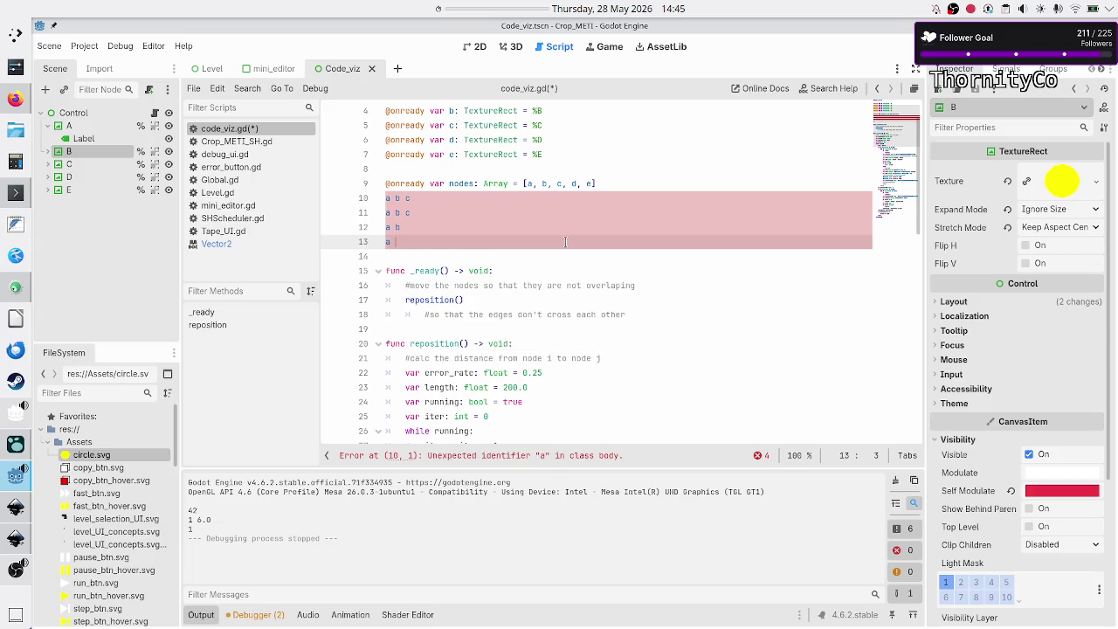
key("BackSpace")
key("BackSpace")
key("BackSpace")
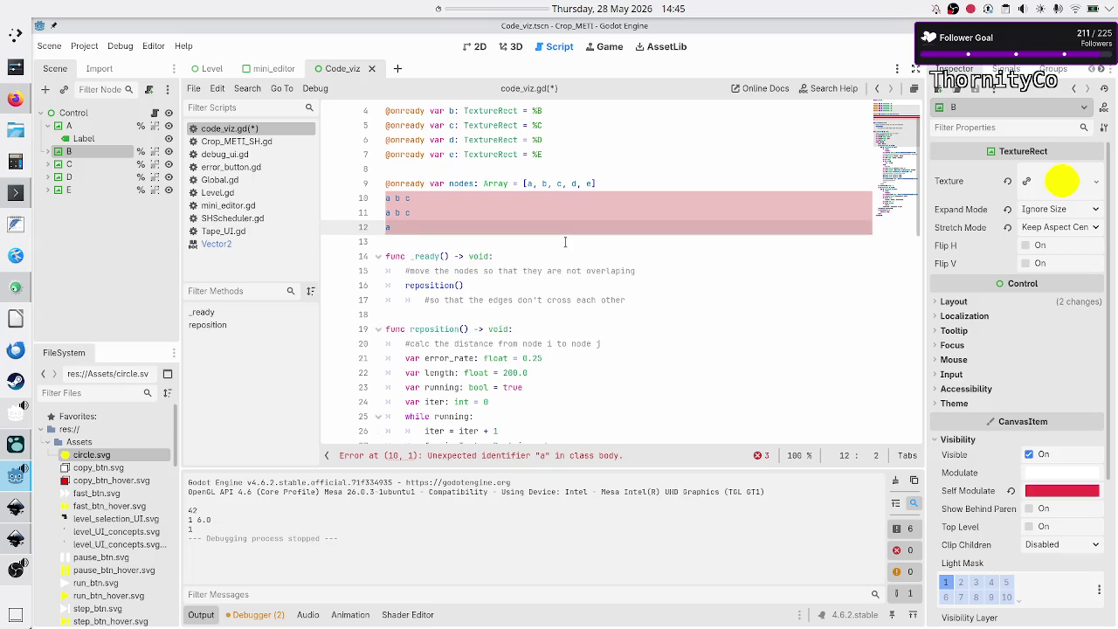
type("b, ac")
type("ba")
key("shift+Left")
key("shift+Left")
key("Left")
key("Left")
key("Left")
key("shift+Left")
key("shift+Left")
key("End")
type("bc, c")
type("a")
key("BackSpace")
key("BackSpace")
Remove a stray trailing c from the notes and select the scratch note lines.
key("BackSpace")
key("BackSpace")
key("BackSpace")
key("Home")
left_click(554, 212)
key("Right")
key("shift+Right")
key("shift+Right")
key("shift+Right")
key("Right")
key("Right")
key("Right")
key("Right")
key("BackSpace")
key("BackSpace")
key("BackSpace")
key("Up")
key("Up")
key("Down")
key("Down")
key("Up")
key("Up")
key("Down")
key("Down")
key("End")
key("Home")
key("shift+End")
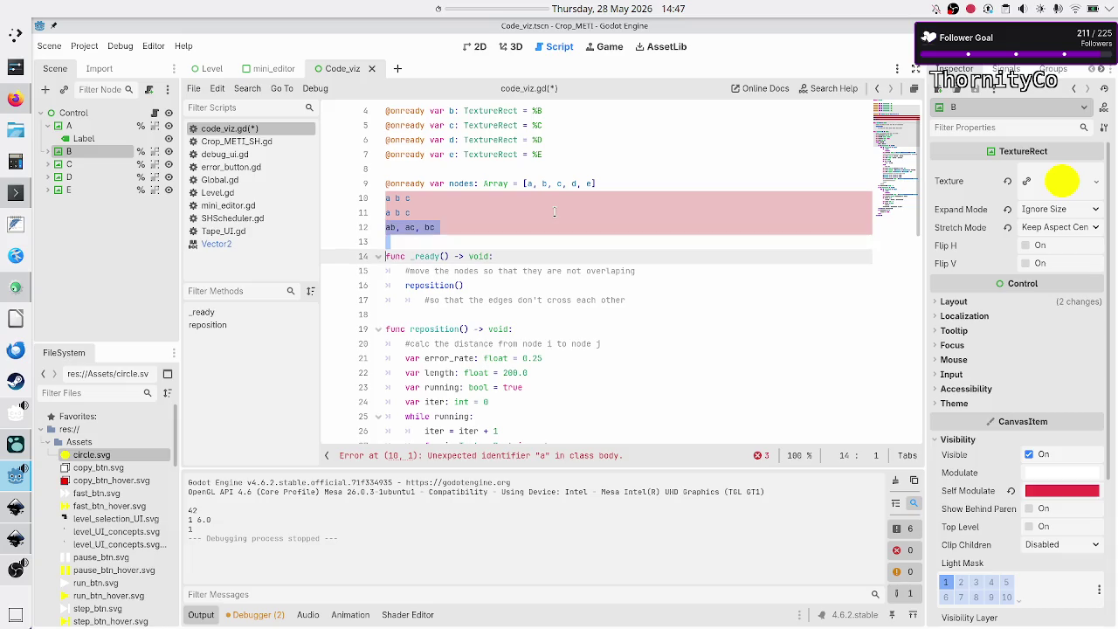
key("Home")
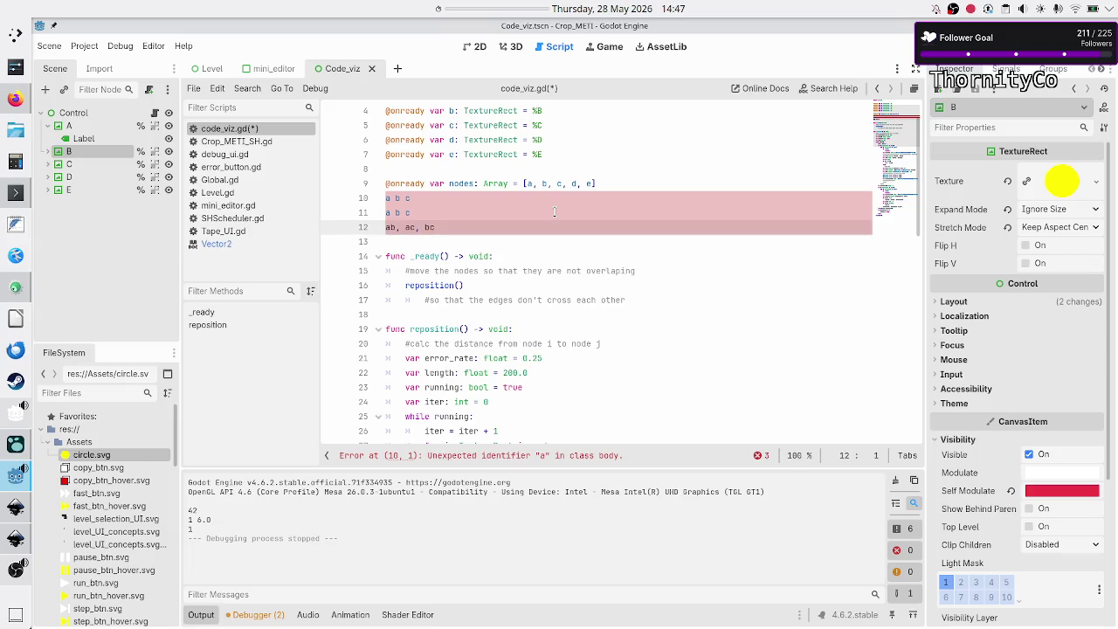
key("Up")
key("Up")
key("Up")
key("Down")
key("shift+Down")
key("shift+Down")
key("shift+Down")
key("BackSpace")
key("Down")
key("Down")
key("Down")
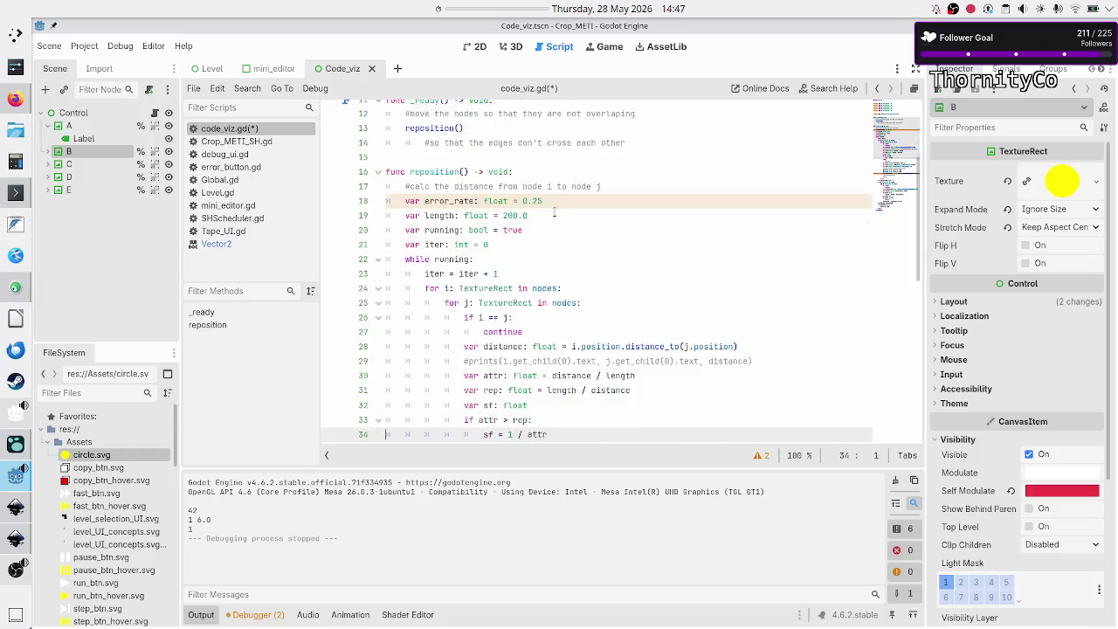
key("Down")
key("Down")
key("Down")
key("Up")
key("Up")
key("Up")
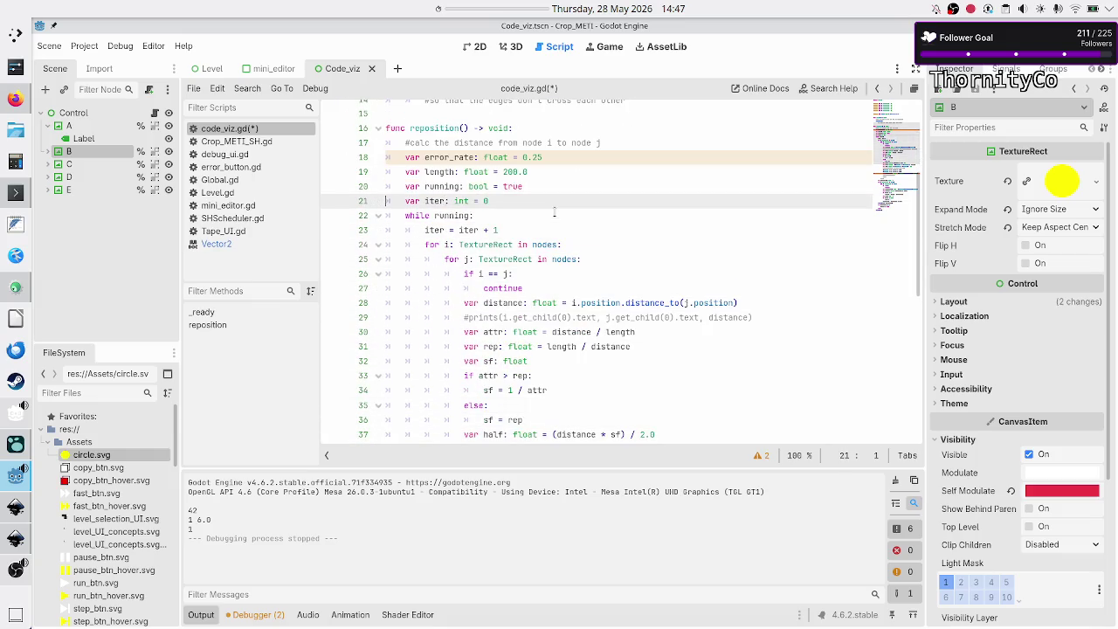
key("Up")
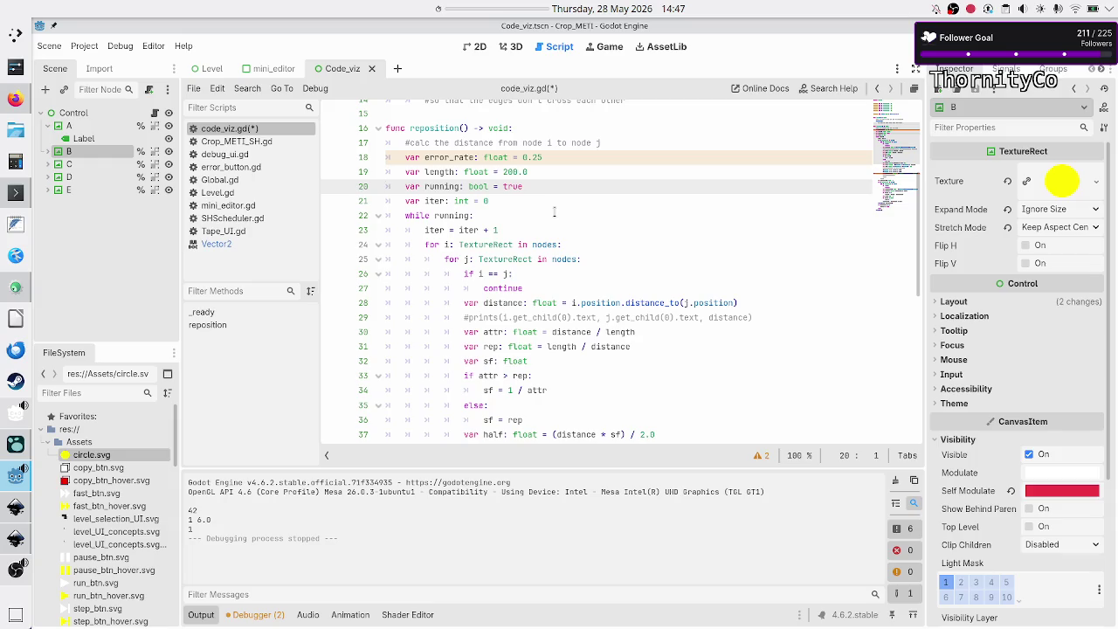
key("Down")
key("Down")
key("Down")
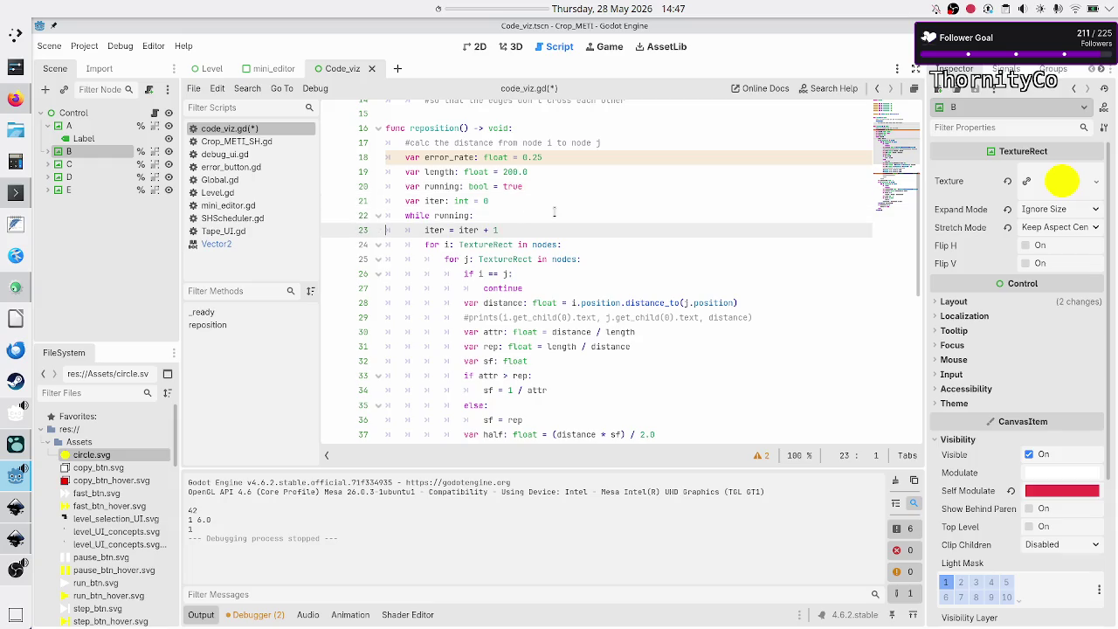
key("Down")
key("Down")
key("Down")
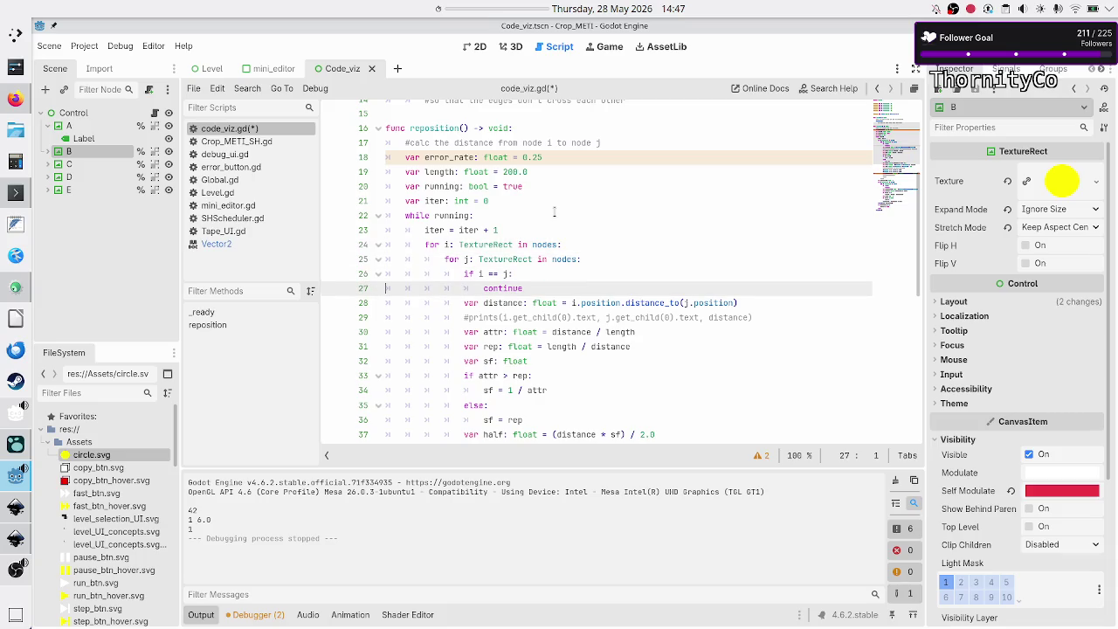
key("Up")
key("Up")
key("Up")
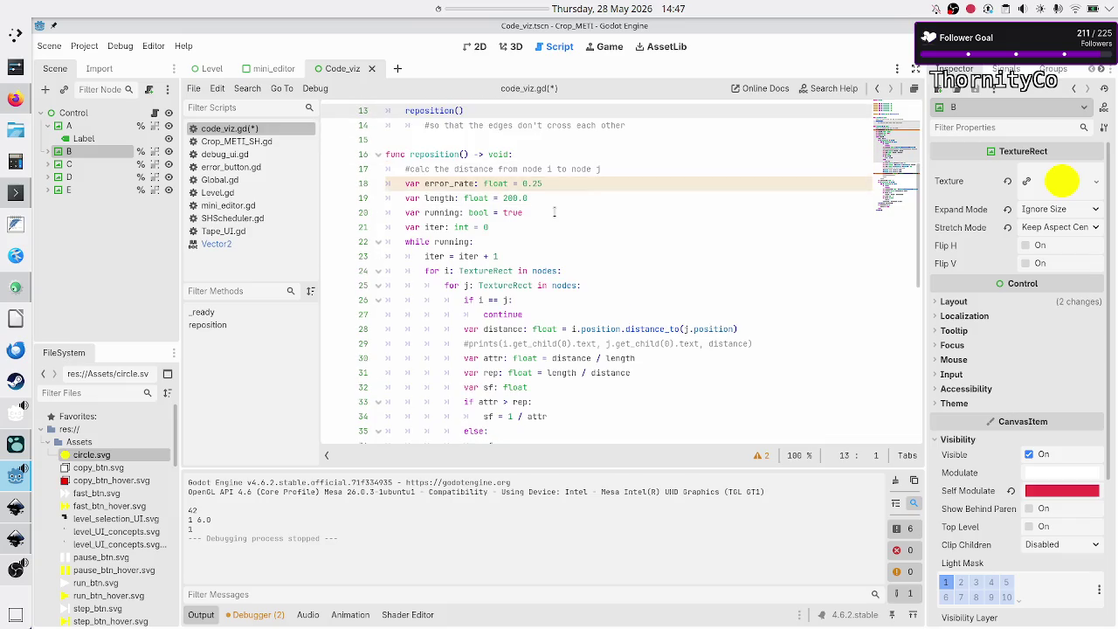
key("Up")
key("Up")
key("Up")
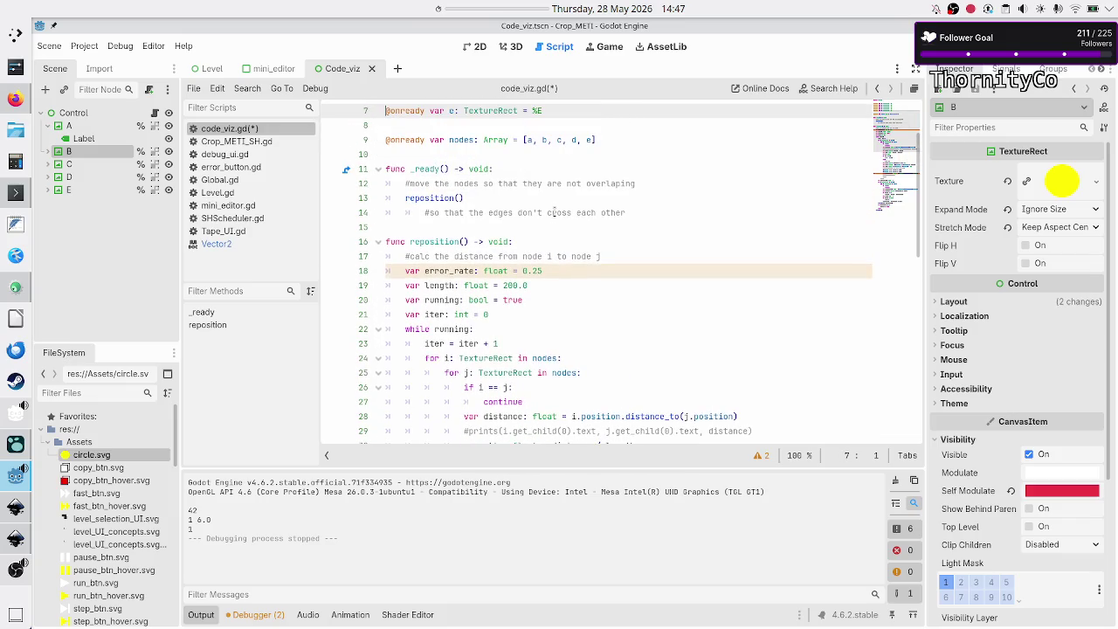
key("Down")
key("Down")
key("Down")
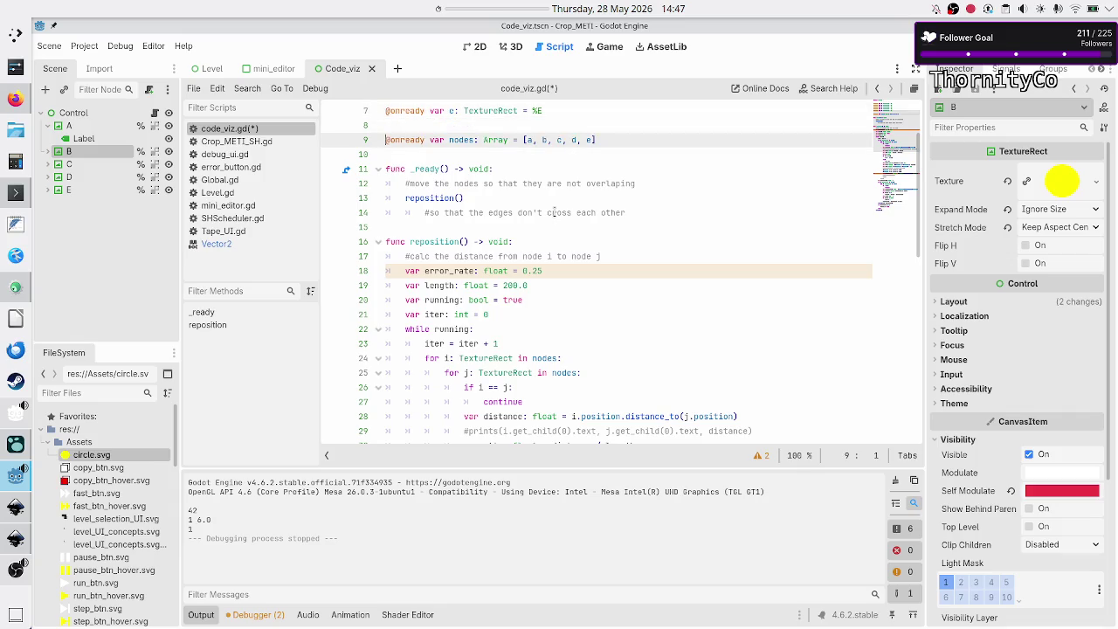
type("ab, ac, ")
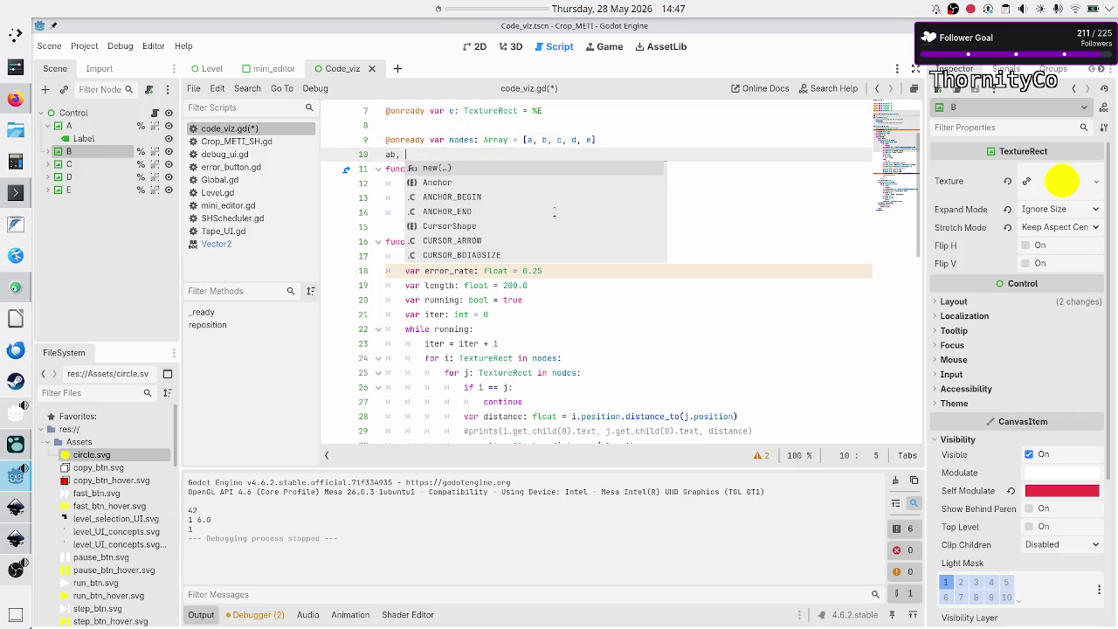
type("bc")
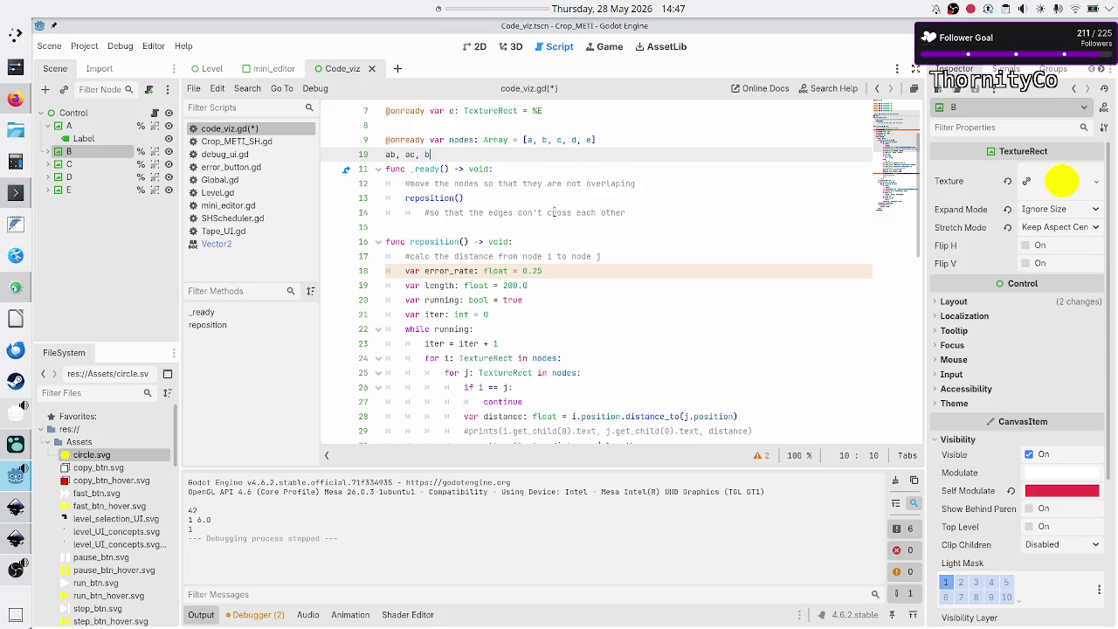
key("Left")
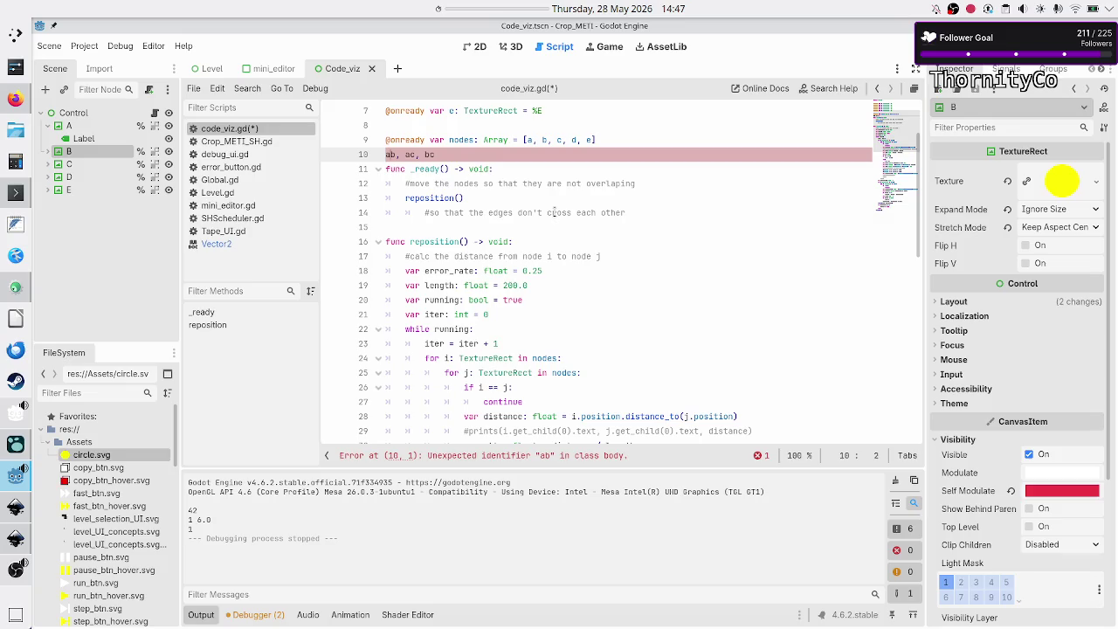
key("shift+Right")
key("Right")
key("shift+Right")
key("Right")
key("Right")
key("Right")
key("shift+Right")
key("Escape")
left_click_drag(524, 140, 545, 140)
left_click(564, 140)
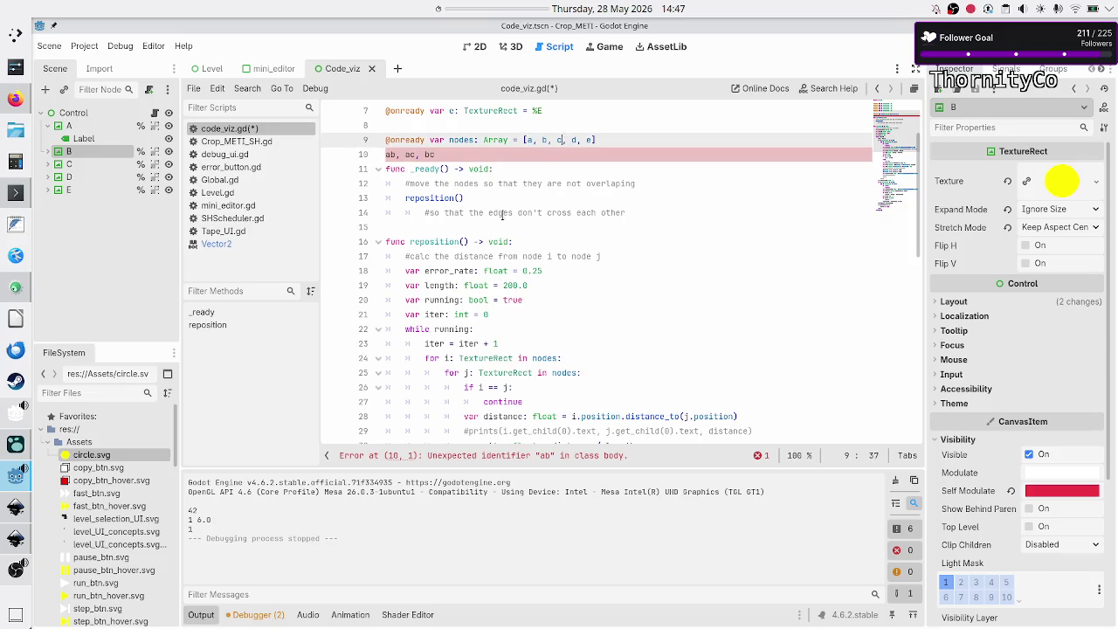
left_click(454, 154)
key("BackSpace")
key("BackSpace")
key("BackSpace")
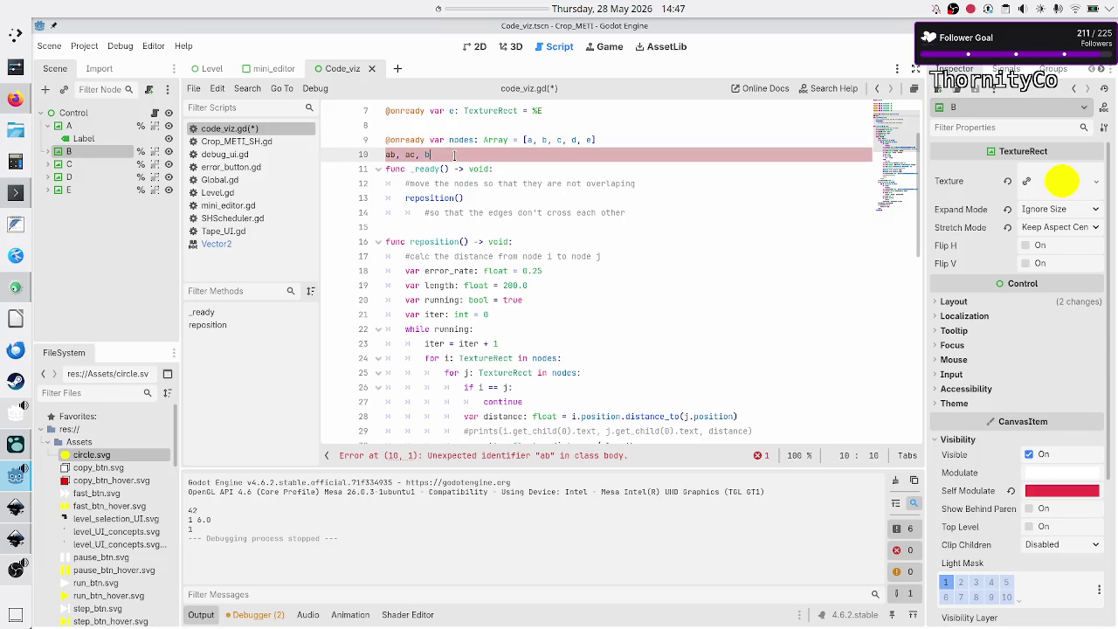
key("Down")
key("Down")
key("Down")
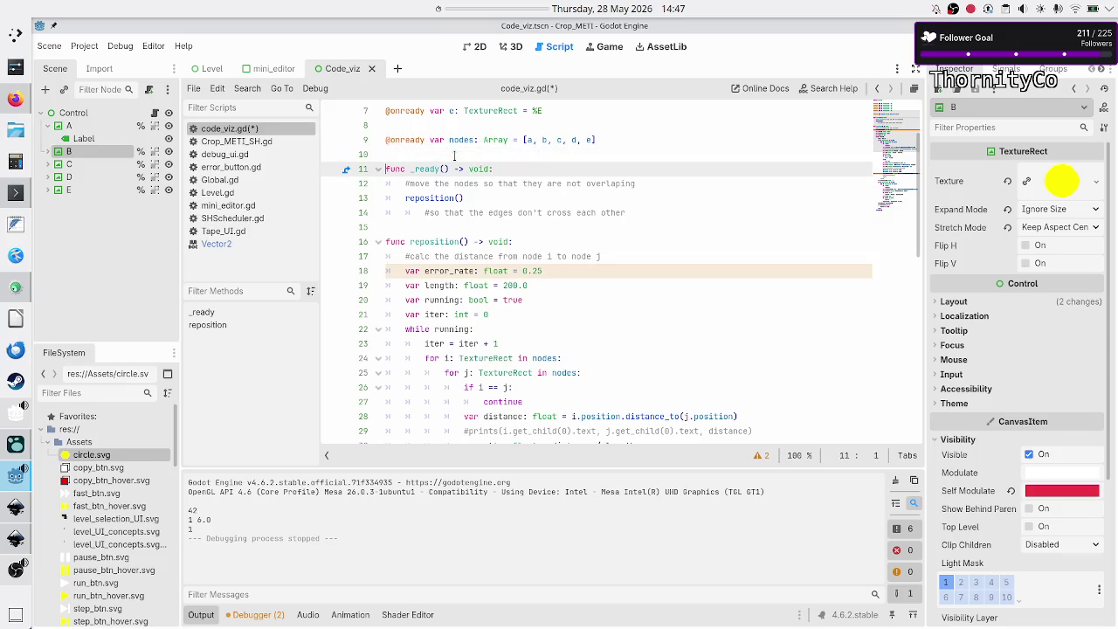
key("Up")
key("Up")
key("Up")
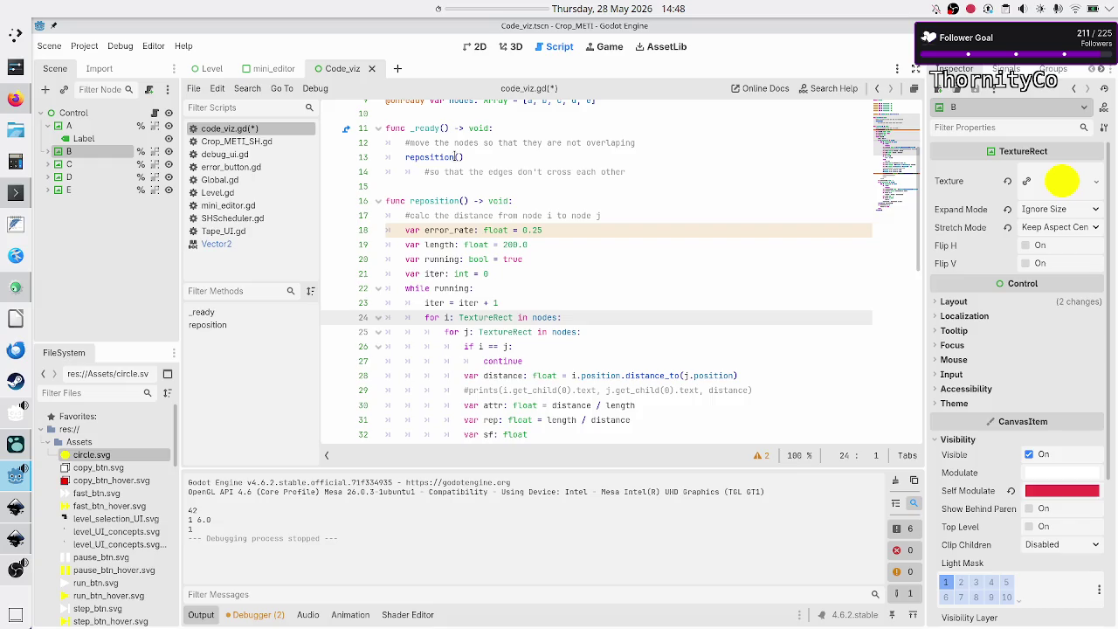
Insert an indented line above the loop reading 'for i: int in range('.
key("ctrl+shift+Return")
type("for ")
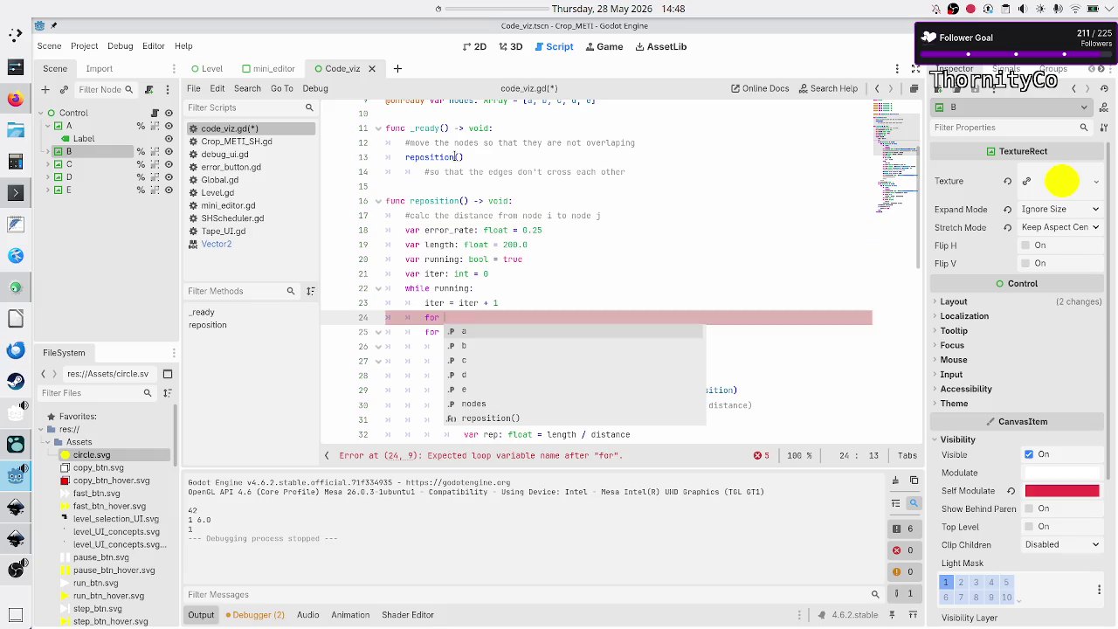
type("i: ")
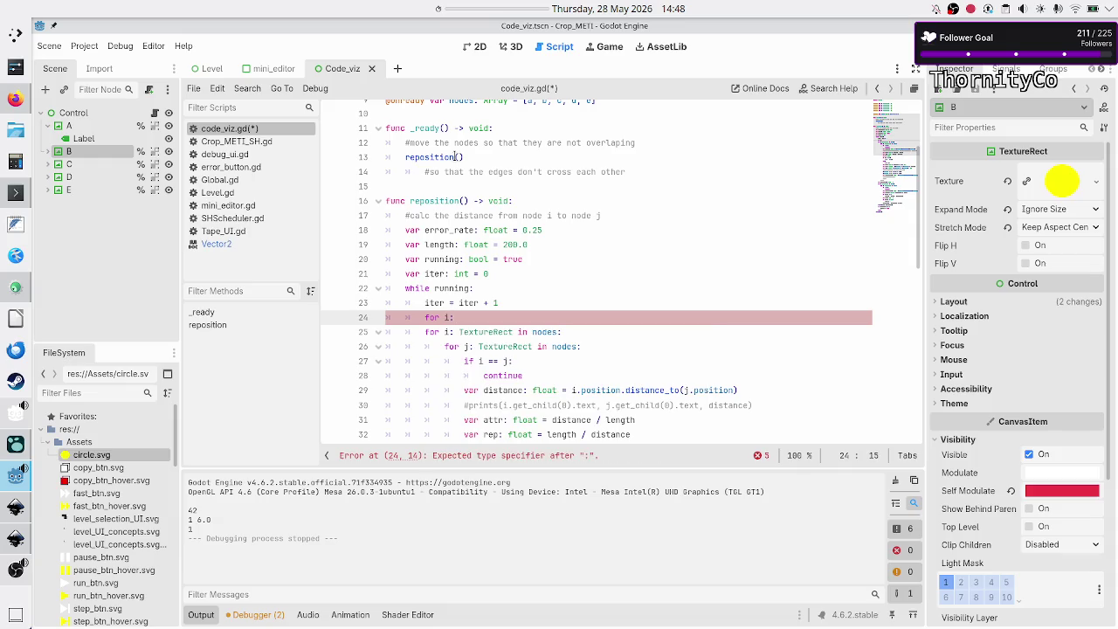
type("int = ")
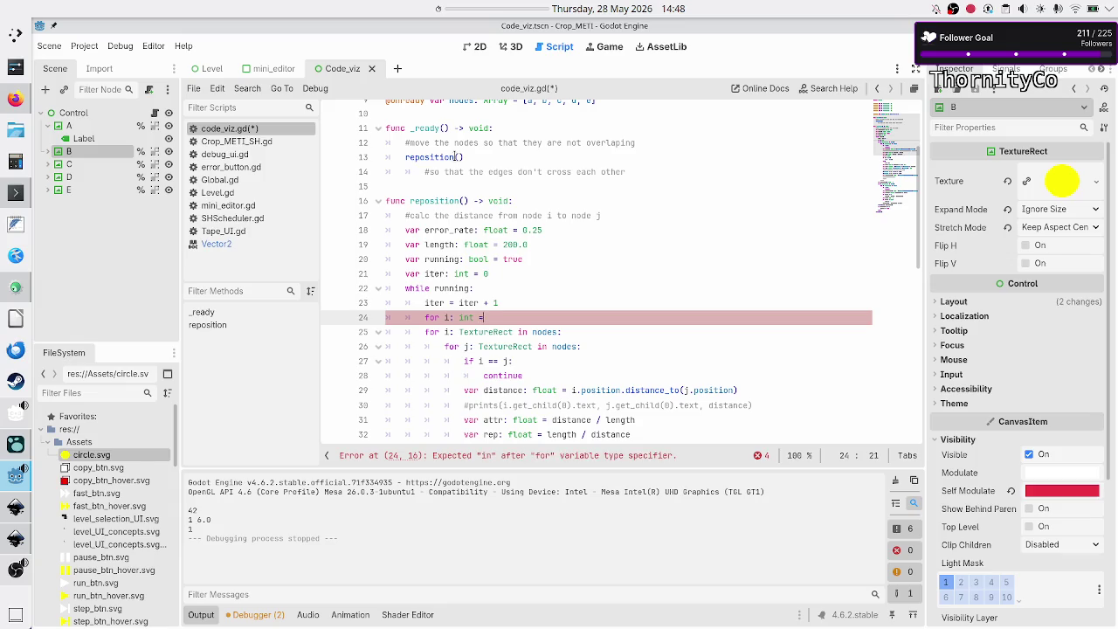
type("0")
key("BackSpace")
type("in range(")
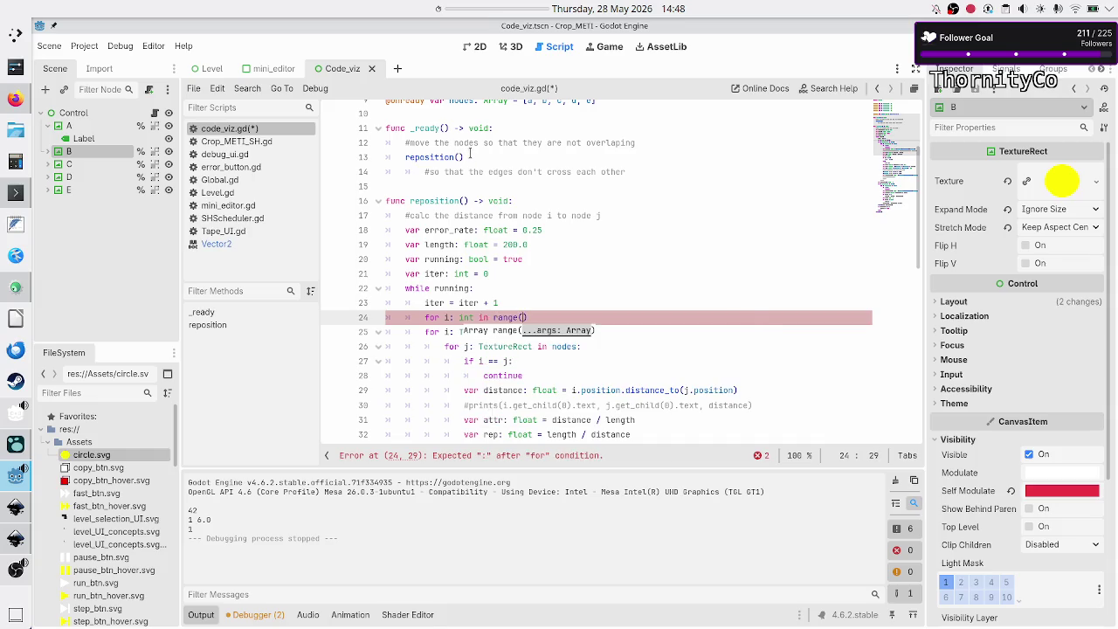
Search the built-in documentation for 'range'.
left_click_drag(470, 153, 557, 146)
left_click(557, 147)
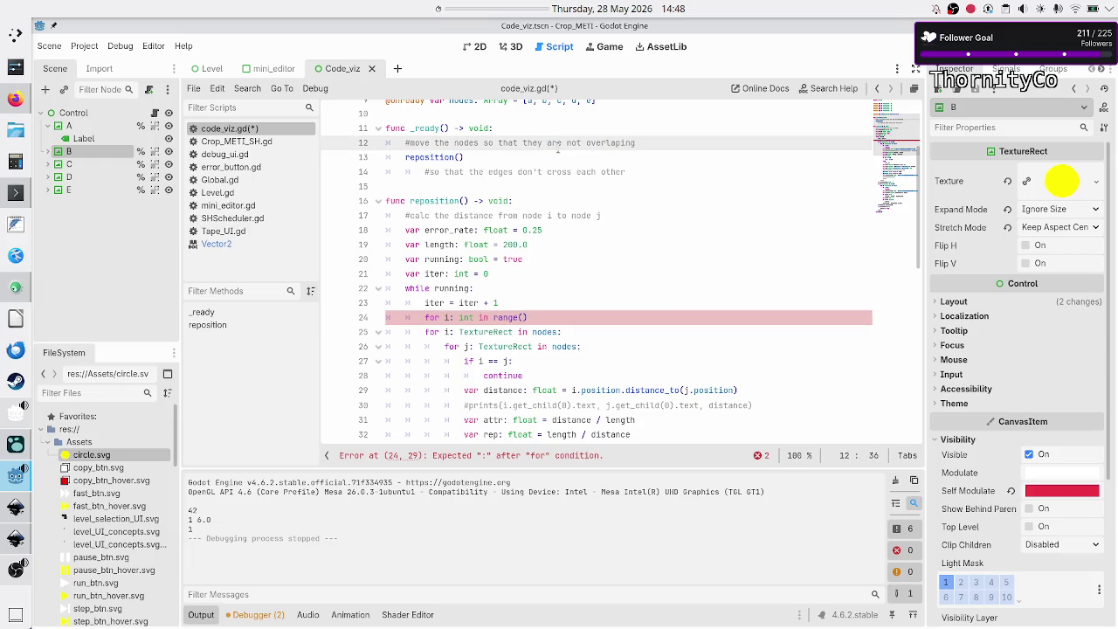
left_click(825, 89)
type("range")
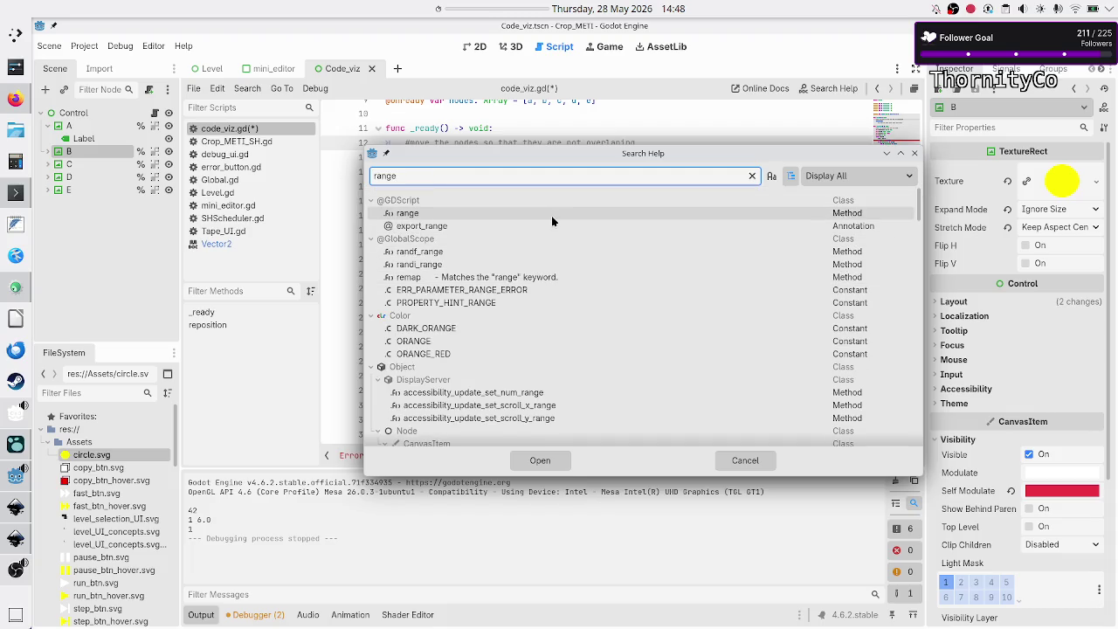
double_click(551, 216)
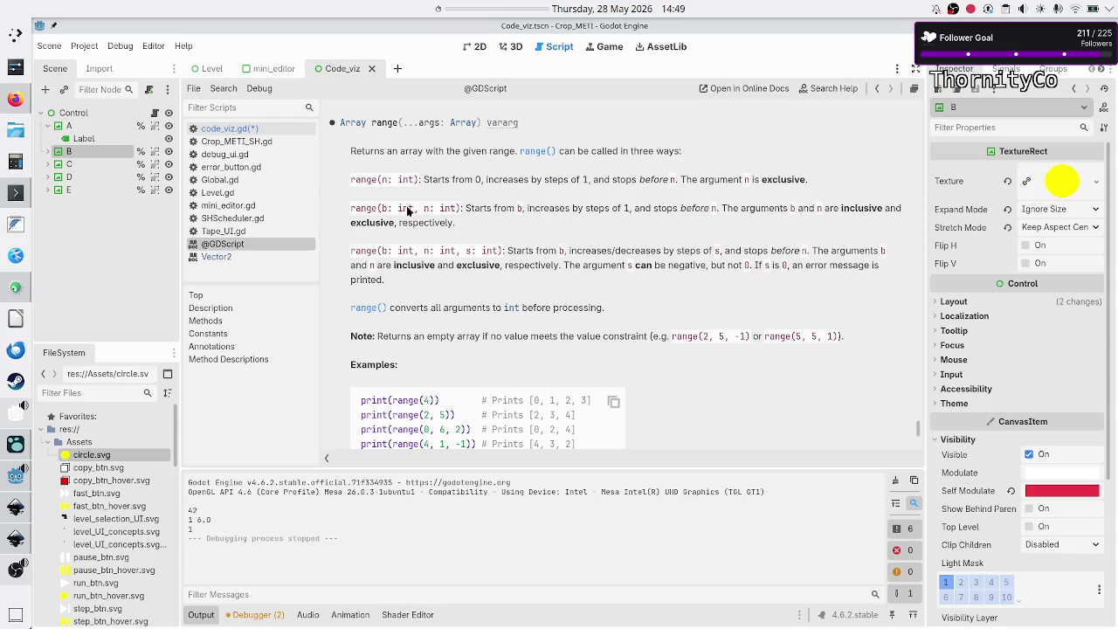
left_click(238, 128)
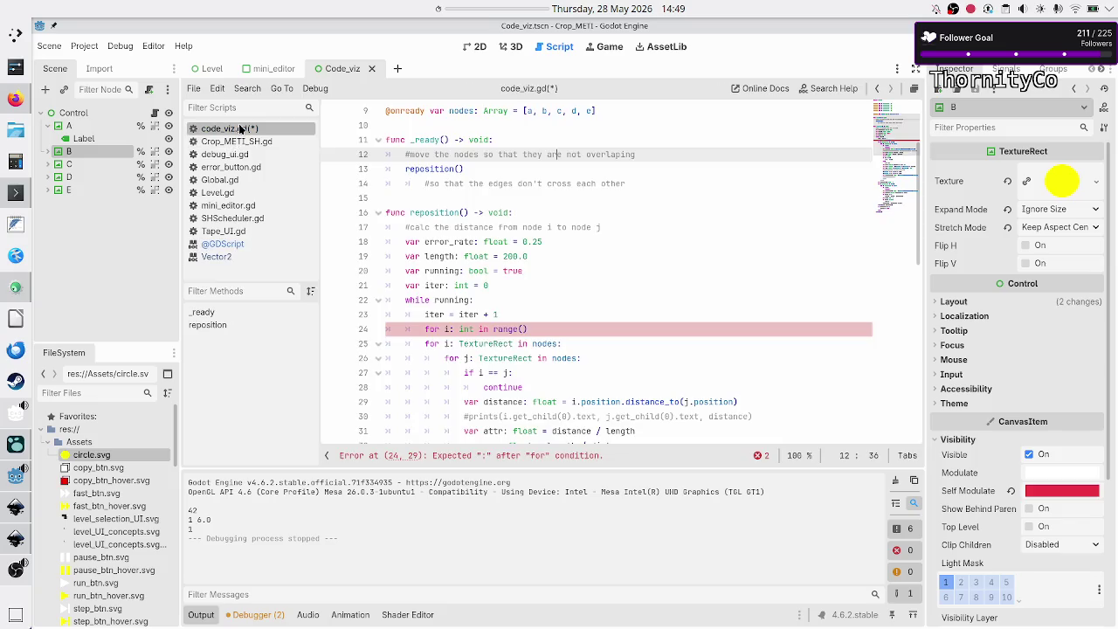
left_click(597, 329)
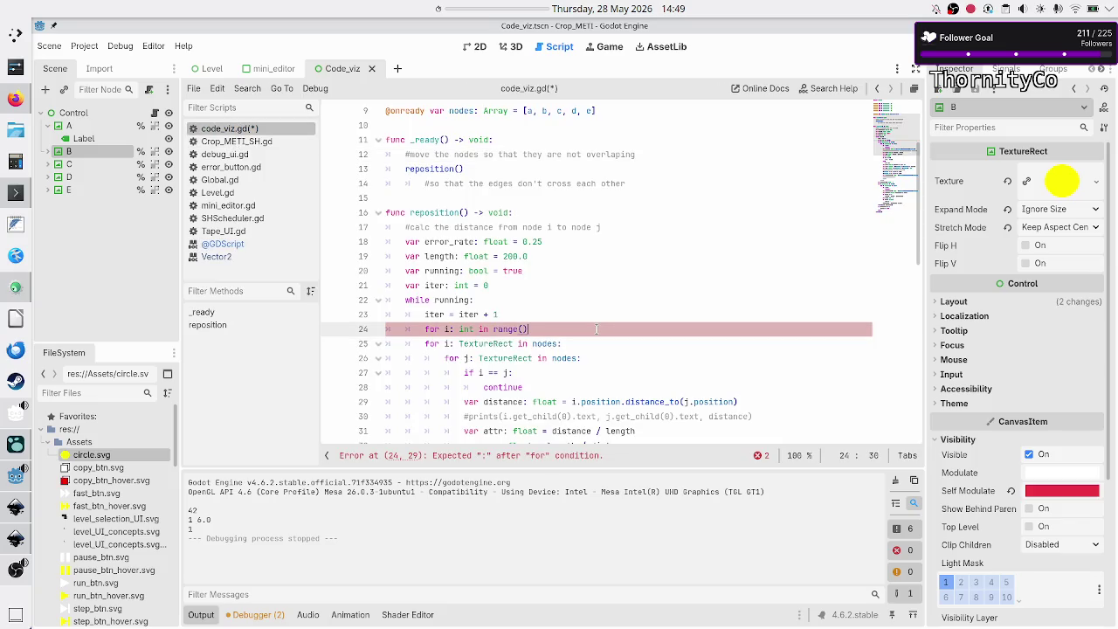
left_click(246, 243)
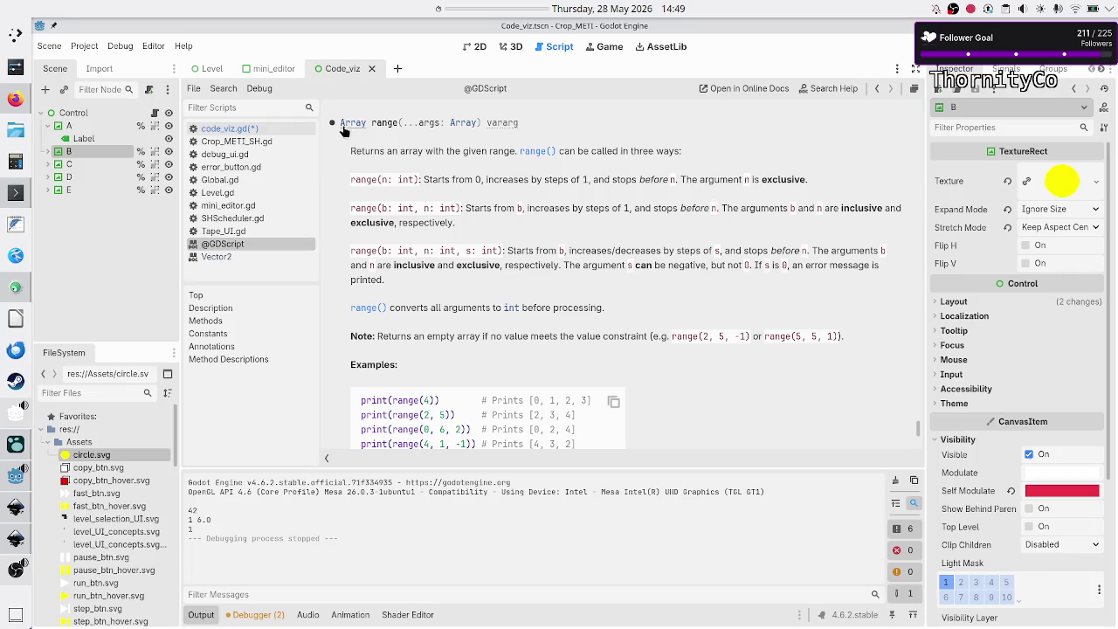
left_click(256, 131)
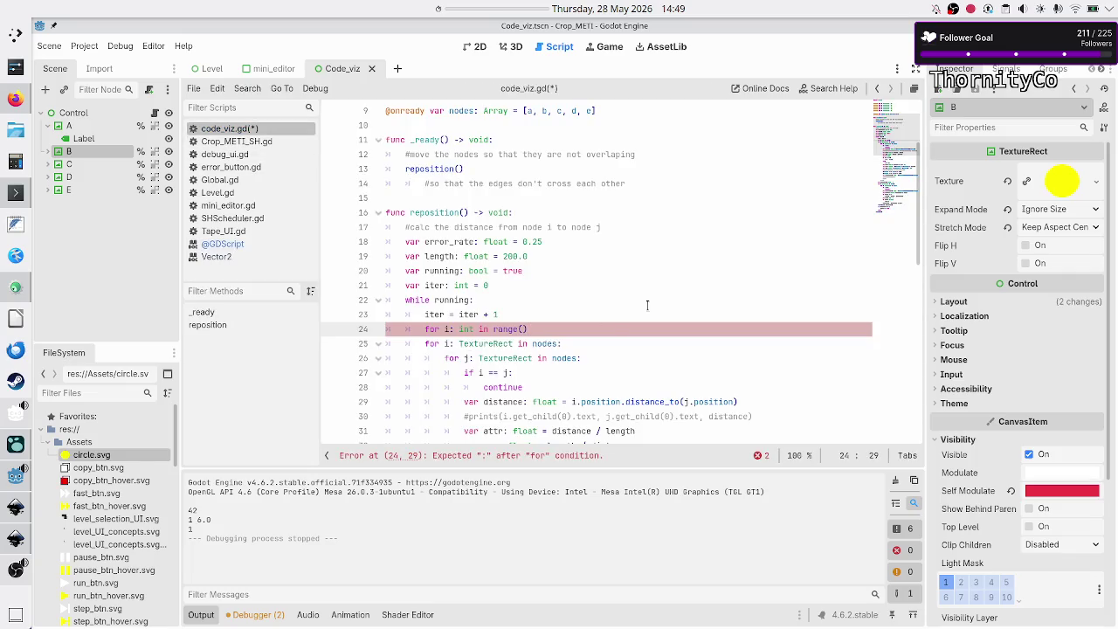
Complete line 24 as 'for i: int in range(0, nodes.size()):'.
type("0")
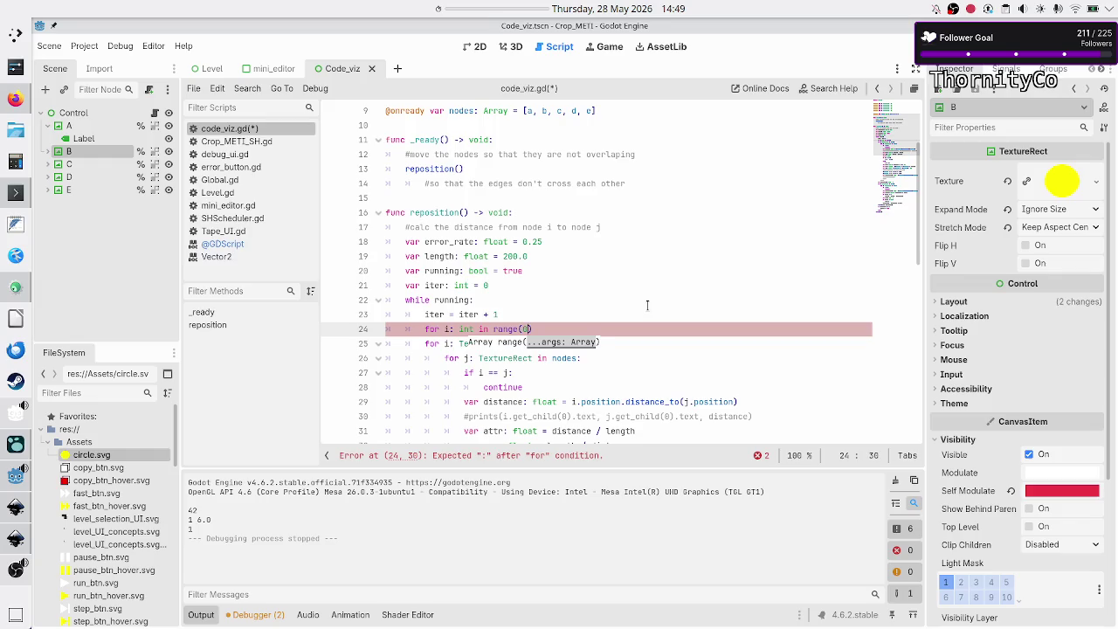
type(", nodes.")
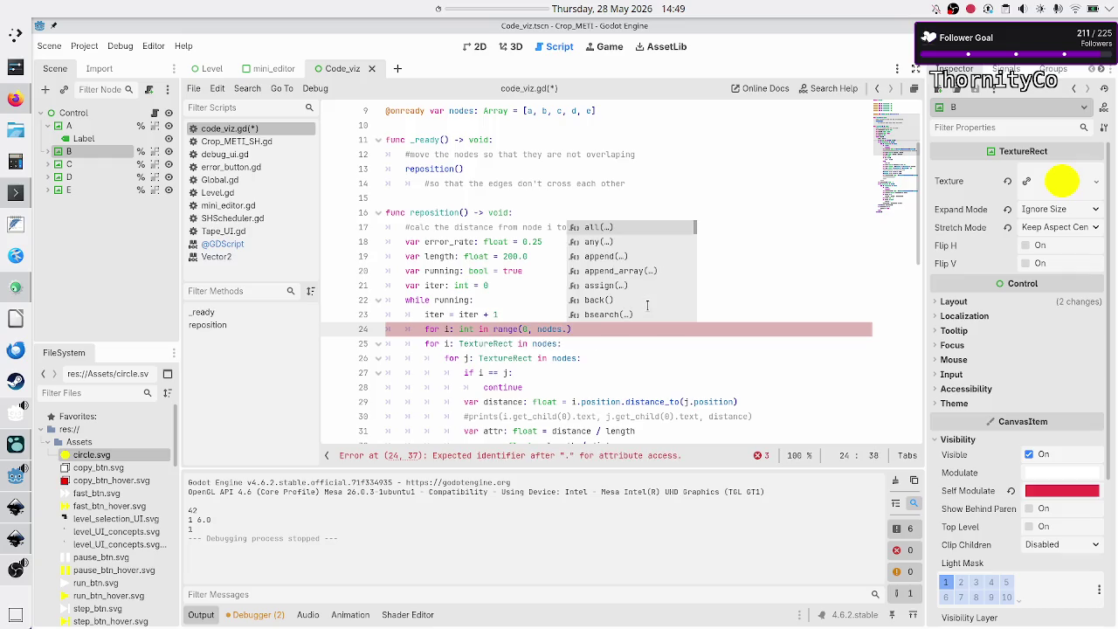
type("si")
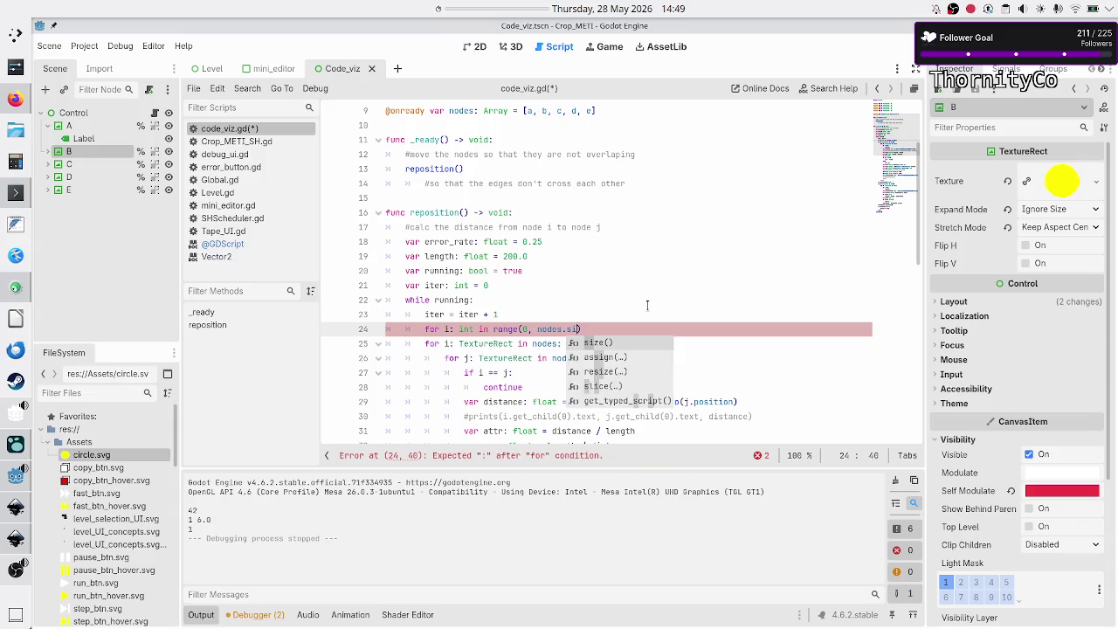
key("BackSpace")
key("BackSpace")
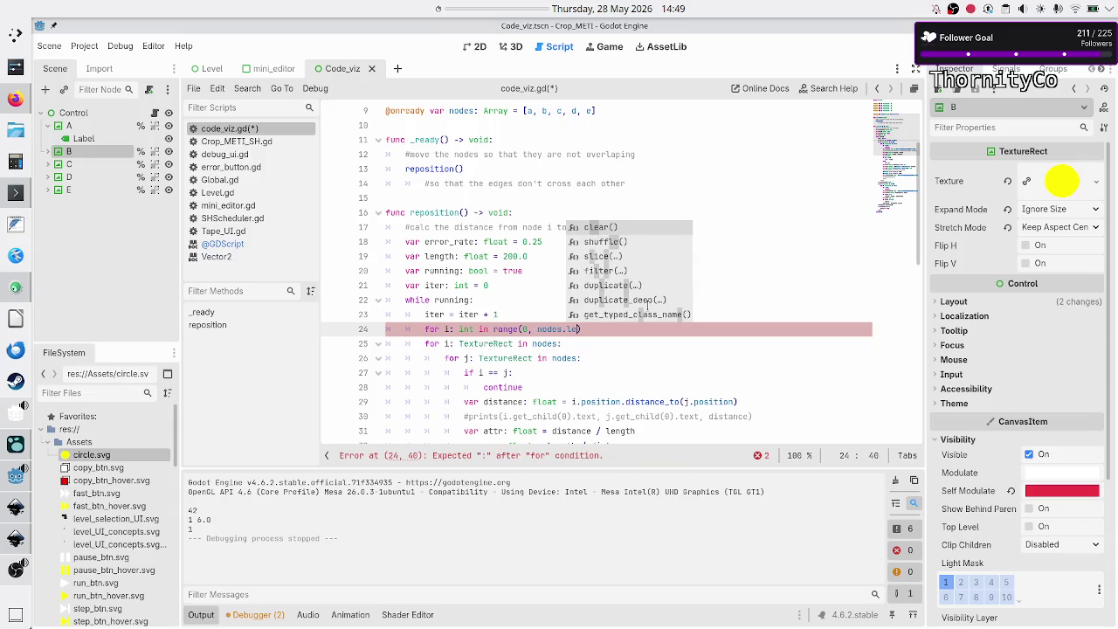
type("le")
key("BackSpace")
key("BackSpace")
type("siz")
key("Return")
key("Left")
key("Left")
key("Left")
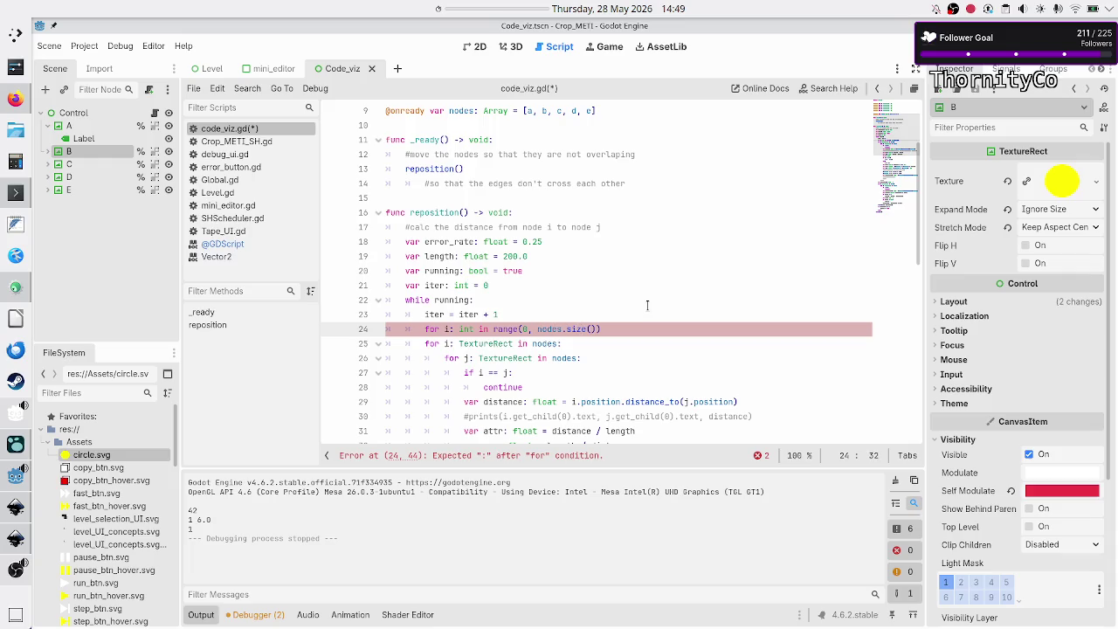
key("shift+Right")
key("shift+Right")
key("shift+Right")
left_click(549, 329)
left_click(542, 111)
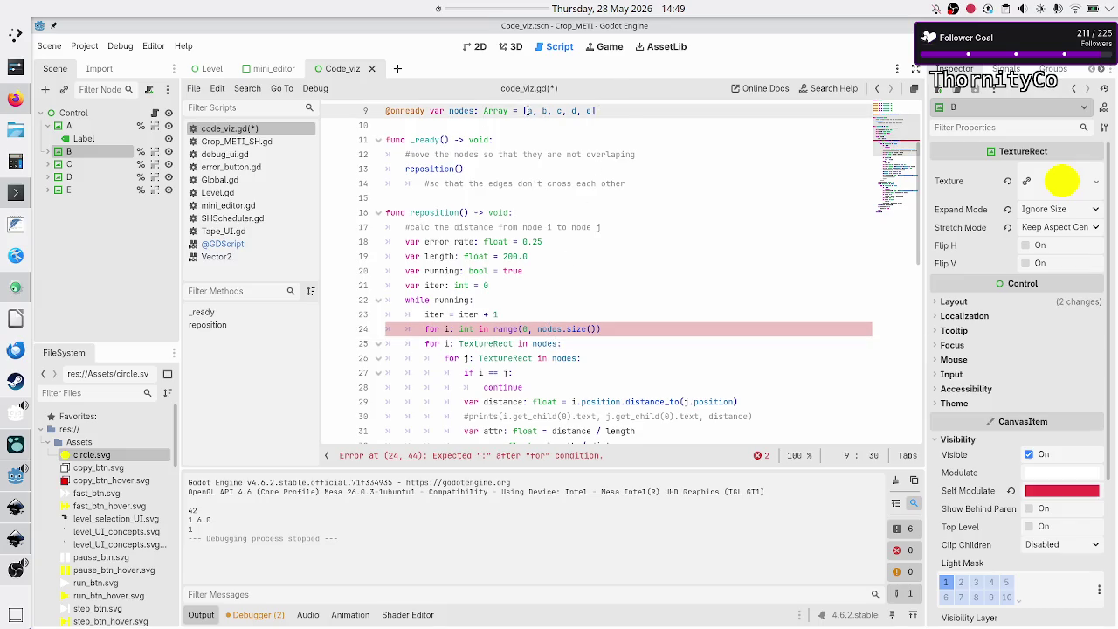
left_click(572, 111)
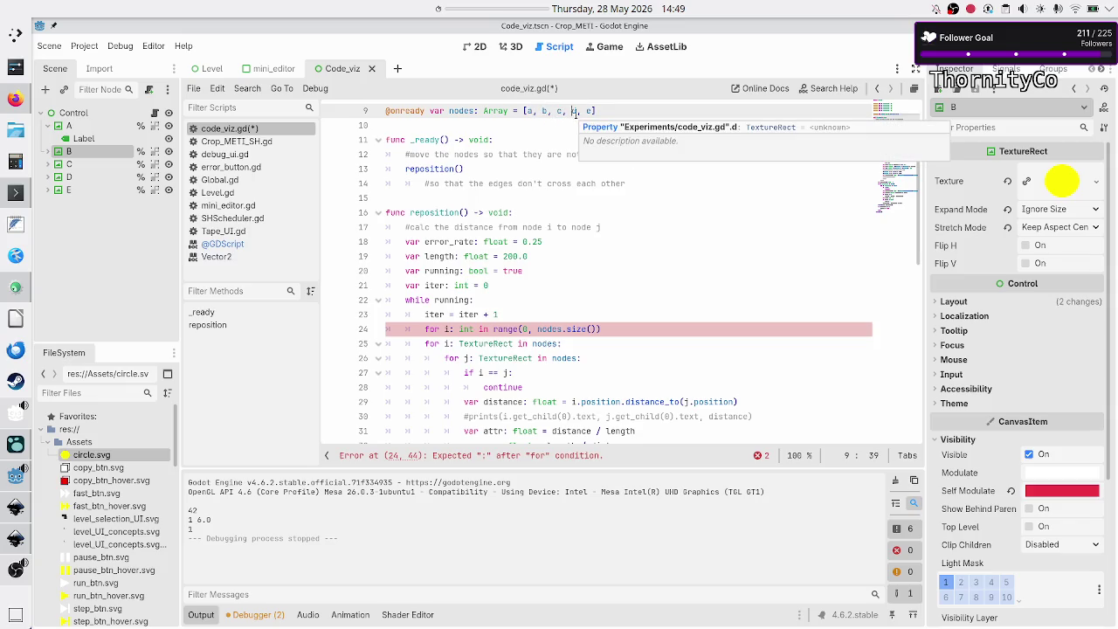
left_click(631, 327)
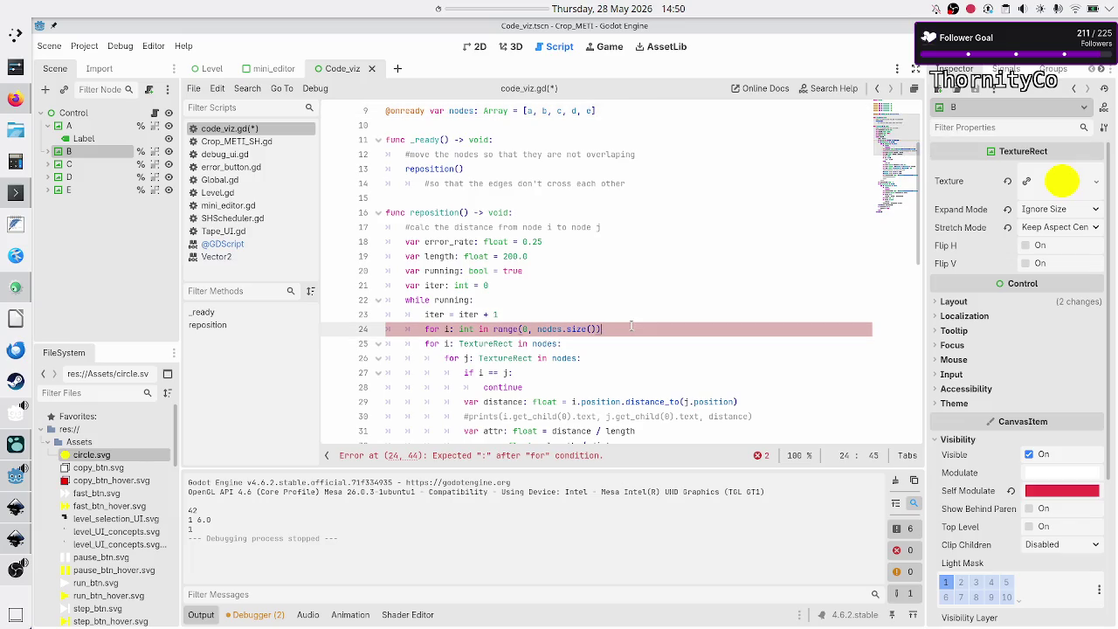
type(":")
Delete the old 'for i: TextureRect in nodes:' loop line.
key("Right")
key("shift+End")
key("Delete")
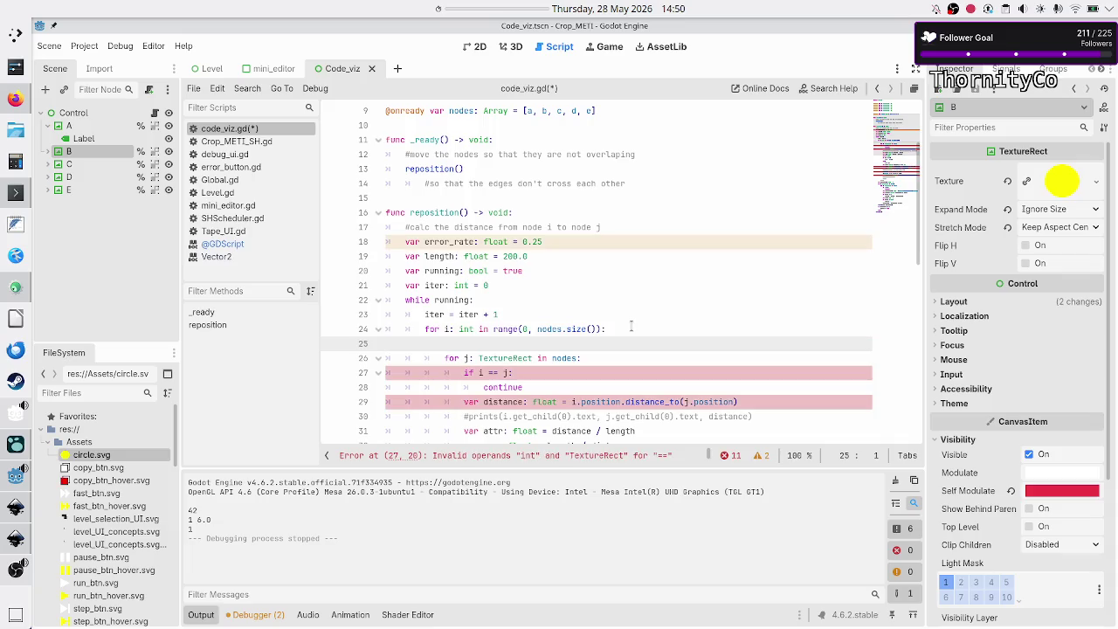
Rewrite the inner loop header as 'for j: int in range(i + 1, nodes.size()):'.
key("Delete")
key("End")
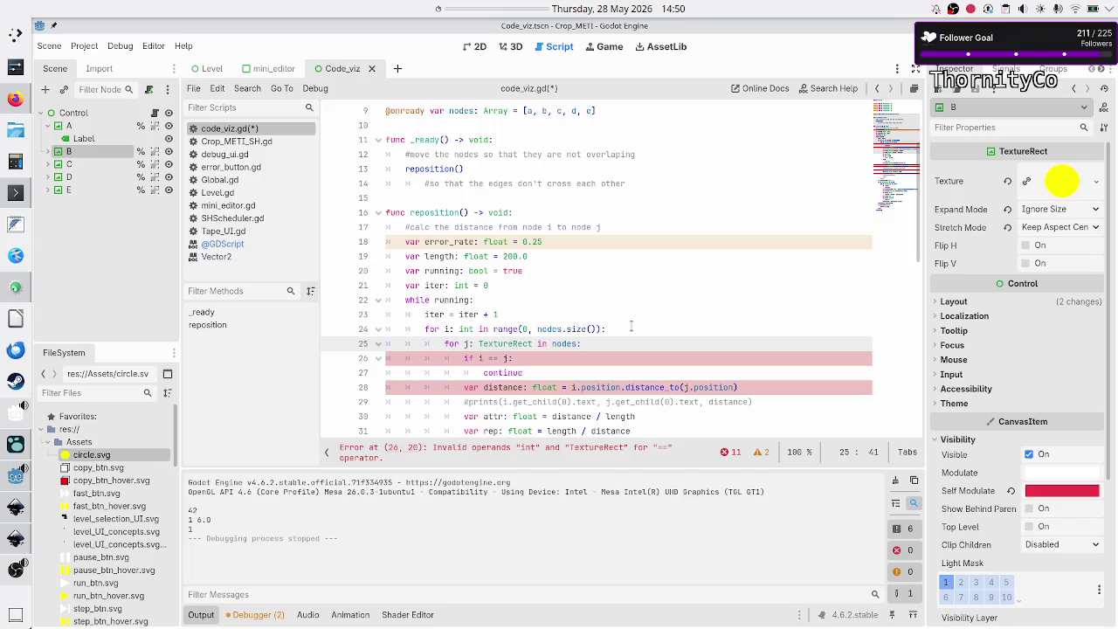
key("BackSpace")
key("BackSpace")
key("BackSpace")
key("BackSpace")
type("int in range(i ")
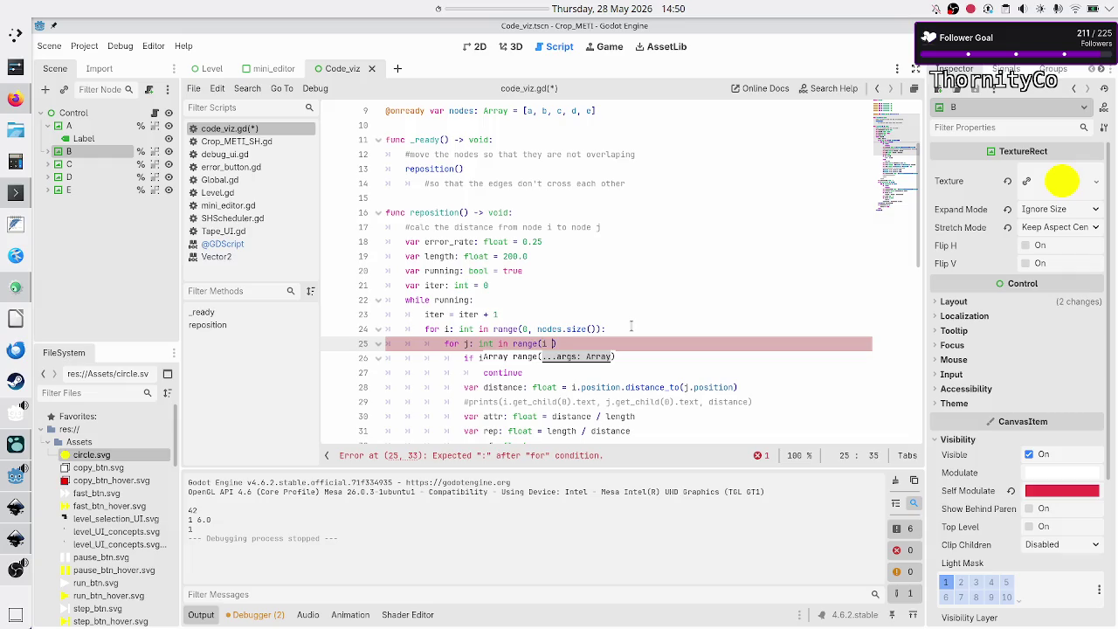
type("+ 1")
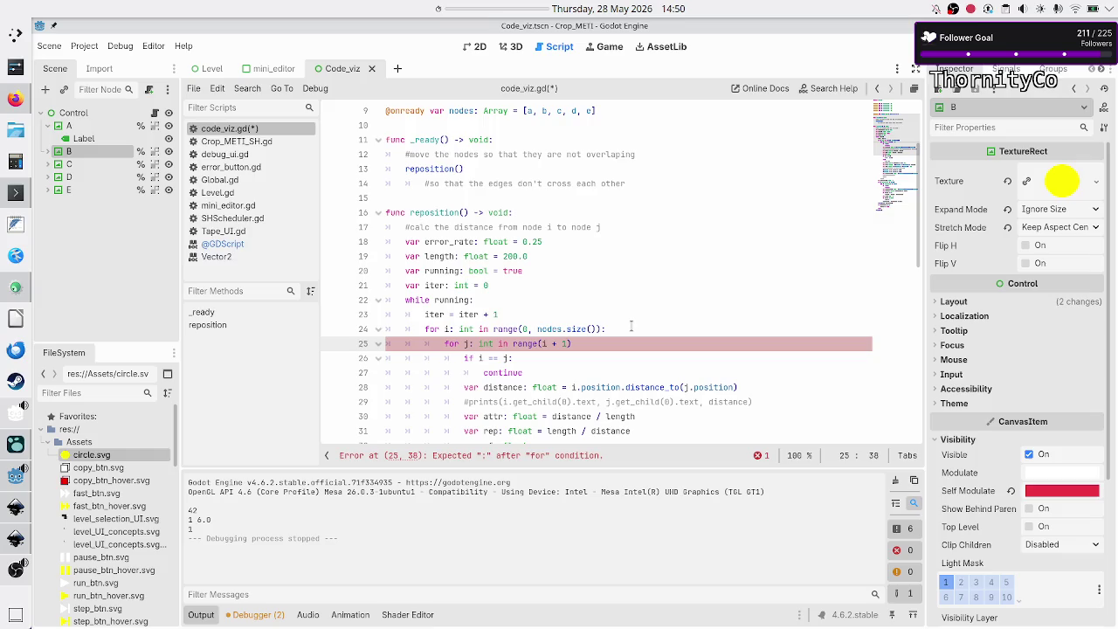
type(", nodes.si")
key("Return")
key("Down")
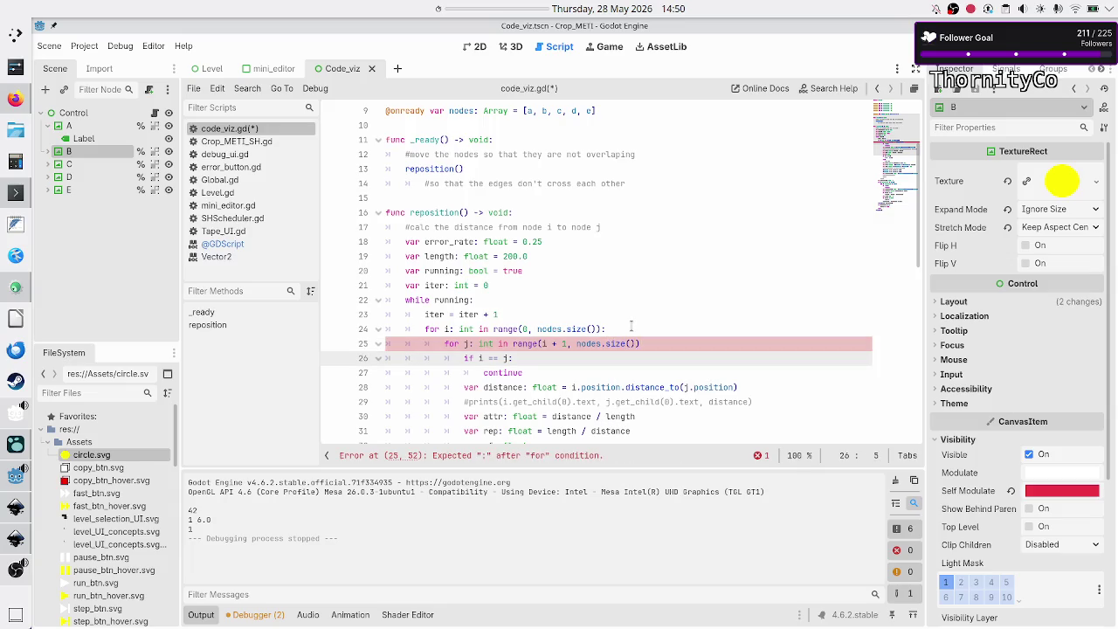
key("Up")
key("End")
type(":")
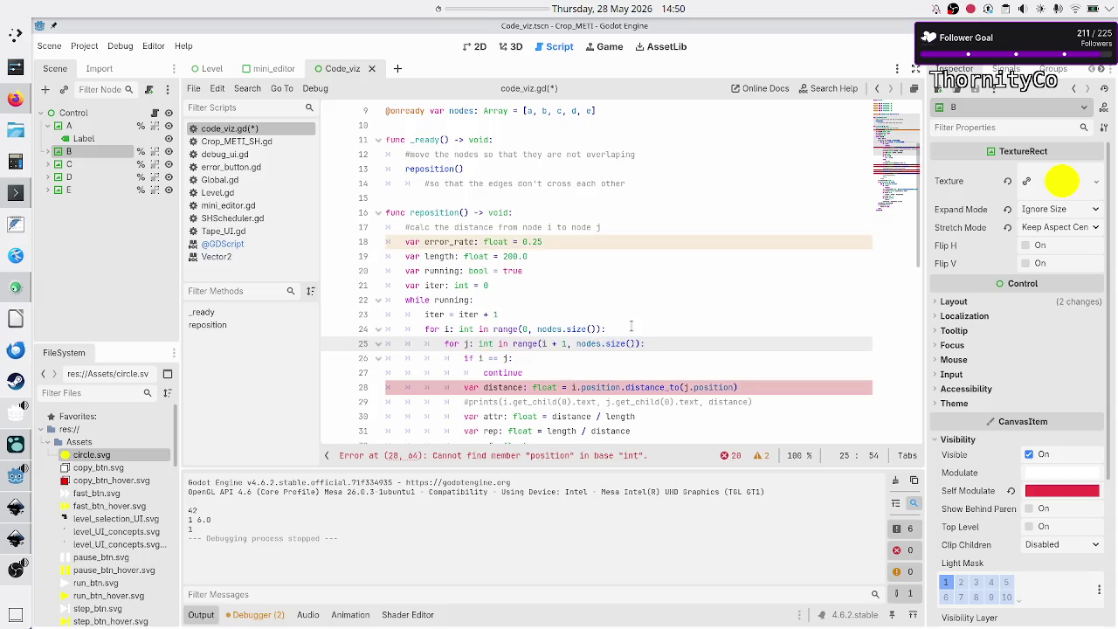
Delete the 'if i == j: continue' skip check lines inside the inner loop.
key("Down")
key("Home")
key("Home")
key("shift+Down")
key("shift+End")
key("BackSpace")
key("BackSpace")
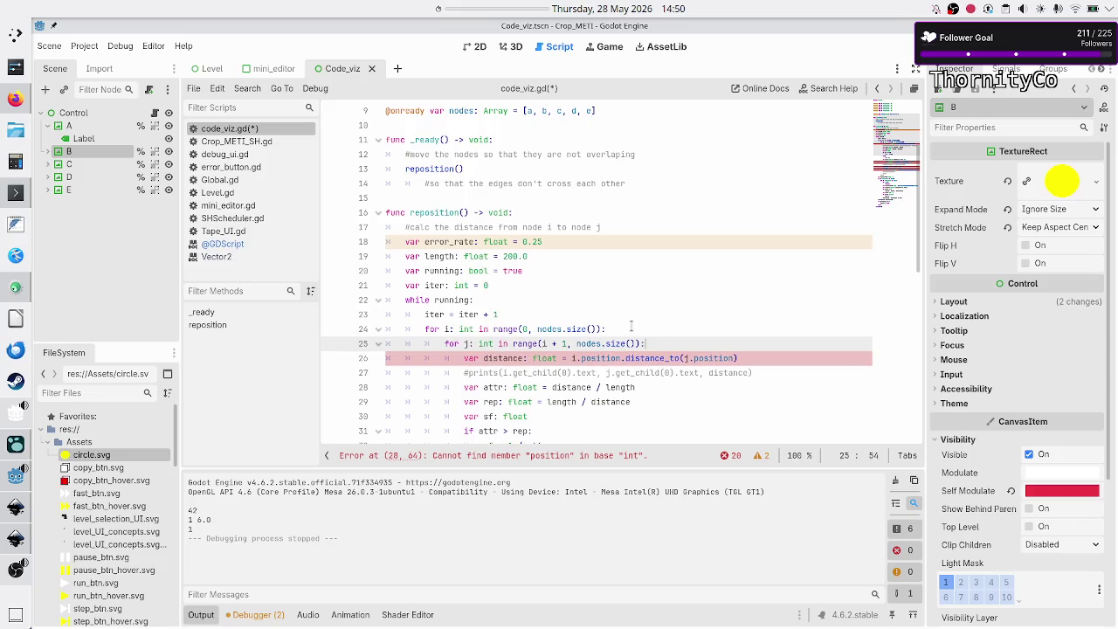
key("Return")
Start a new var line and rename the loop counters to i_idx and j_idx.
type("var")
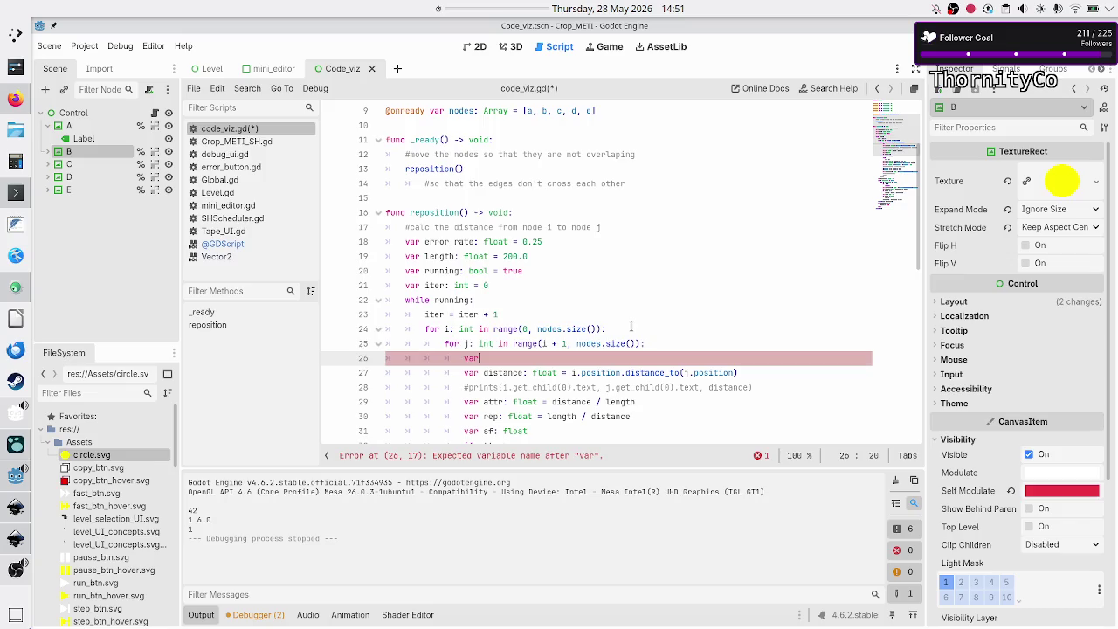
key("Up")
key("Up")
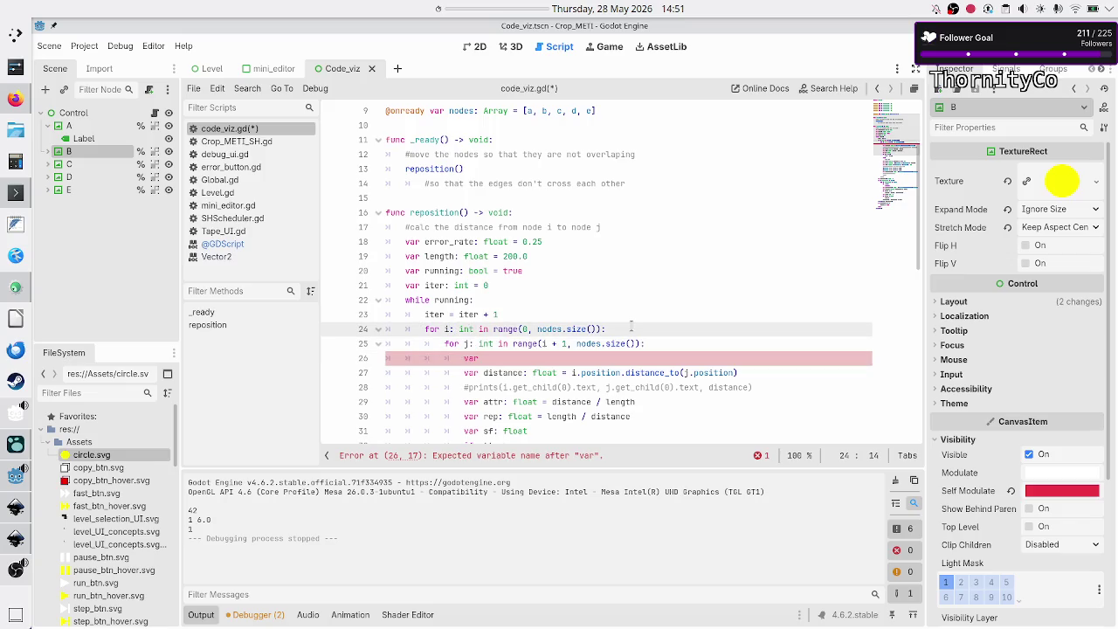
type("_idx")
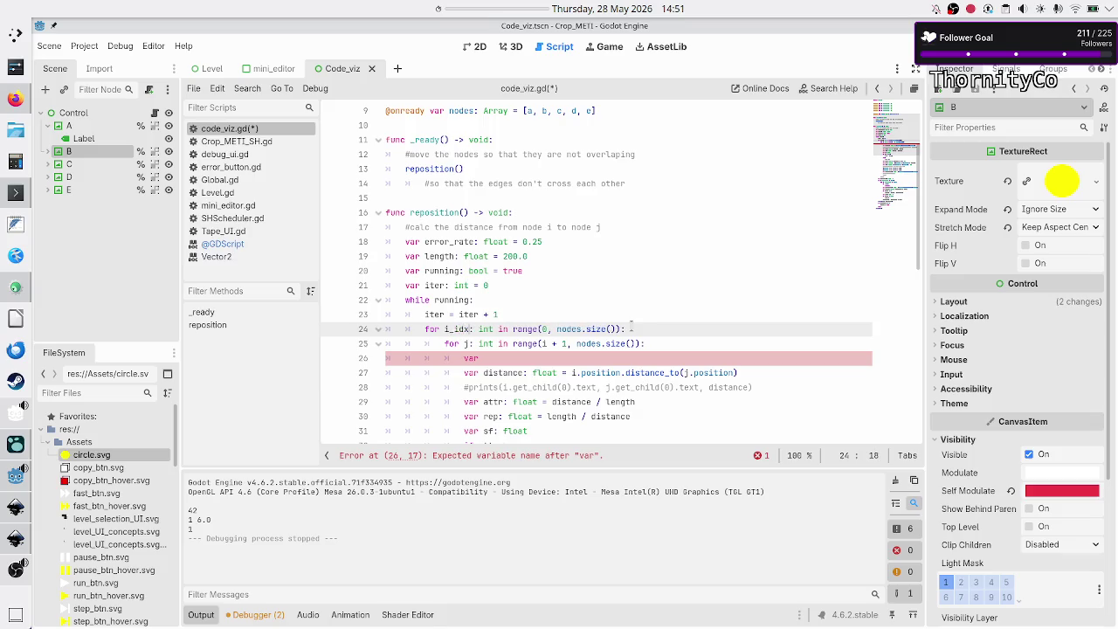
key("Down")
type("_idx")
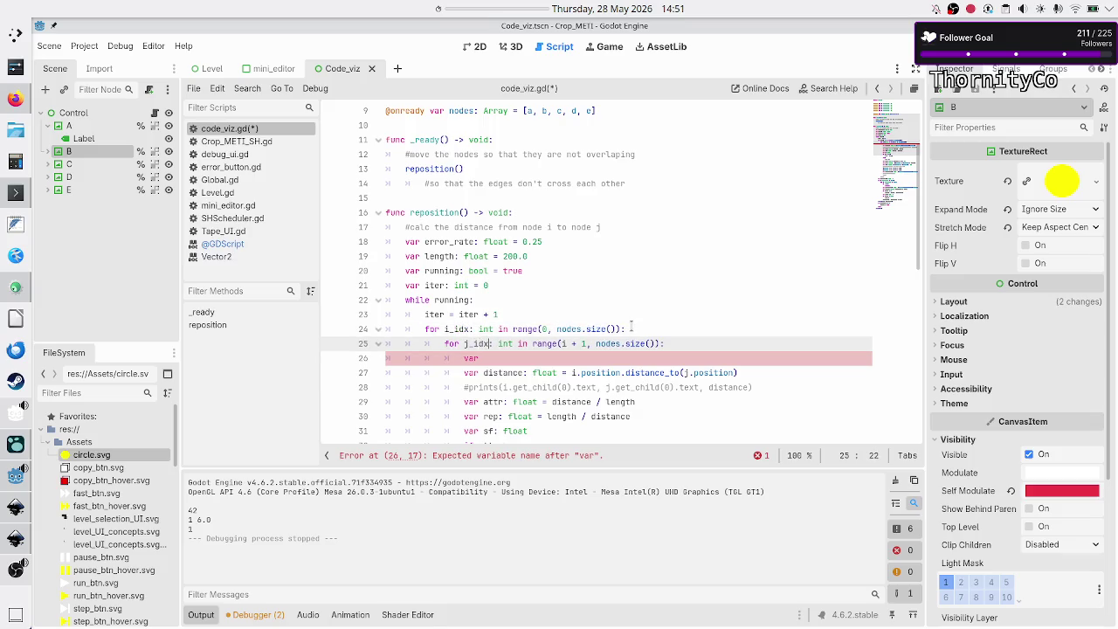
key("ctrl+Right")
key("ctrl+Right")
key("ctrl+Right")
type("_idx")
Complete the line 'var i: TextureRect = nodes[i_idx]', fixing the i_indx typo.
key("Down")
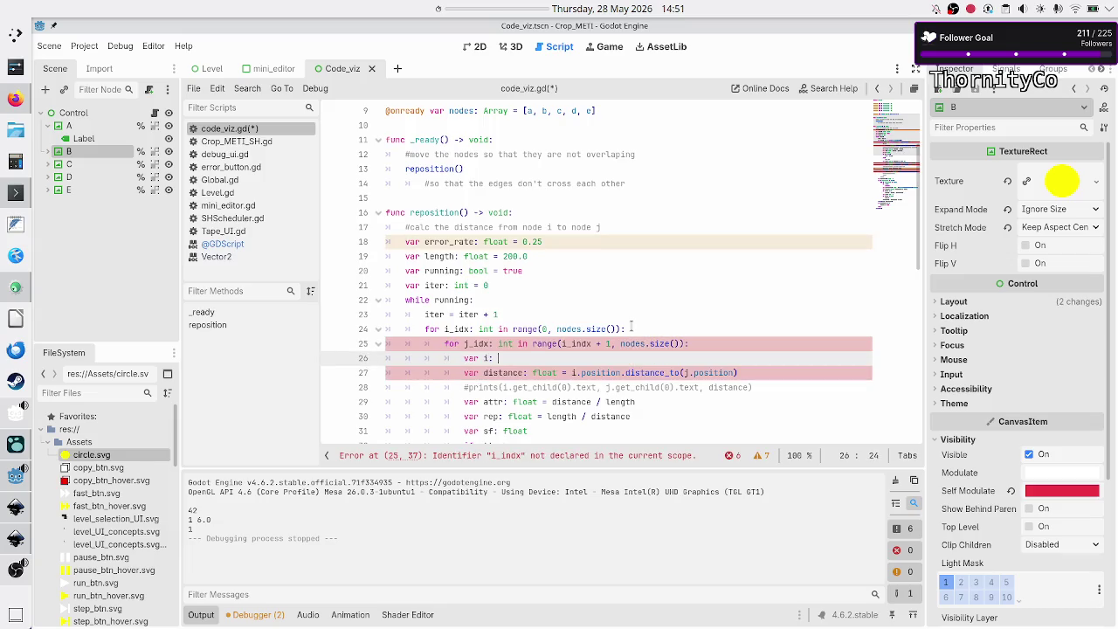
type("TextureR")
key("Return")
type("= n")
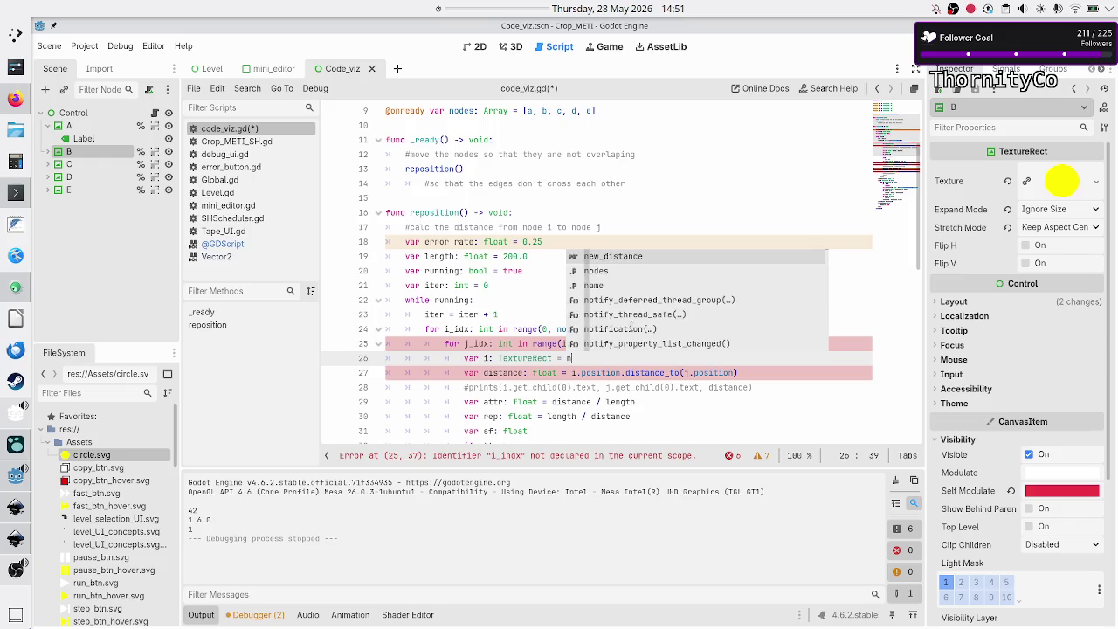
type("odes[i")
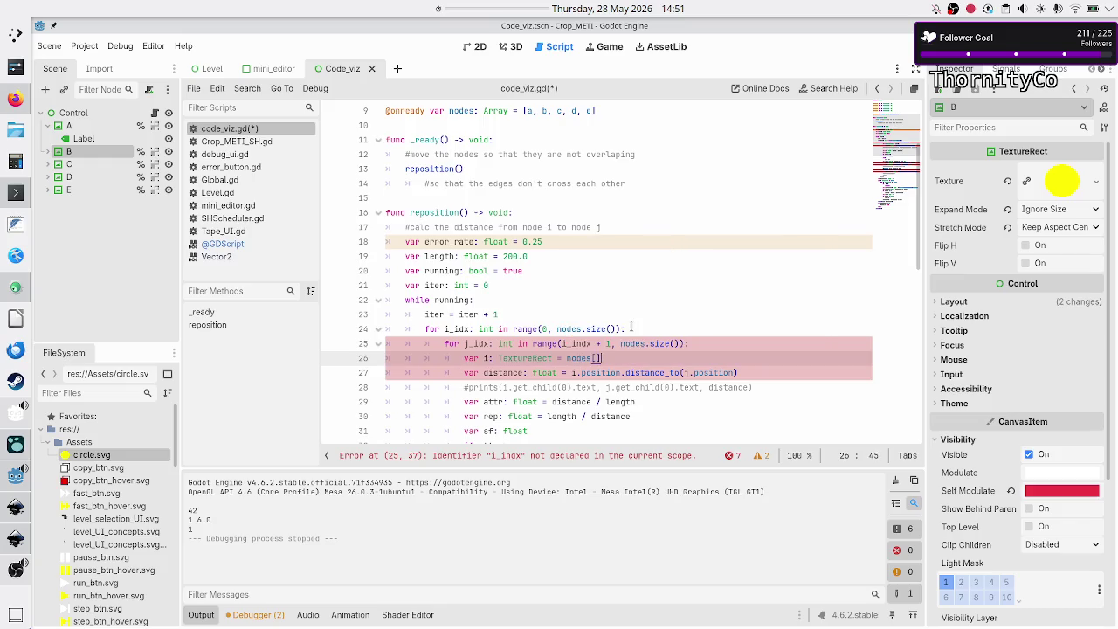
type("]")
key("Left")
key("Left")
key("Left")
key("Left")
key("Up")
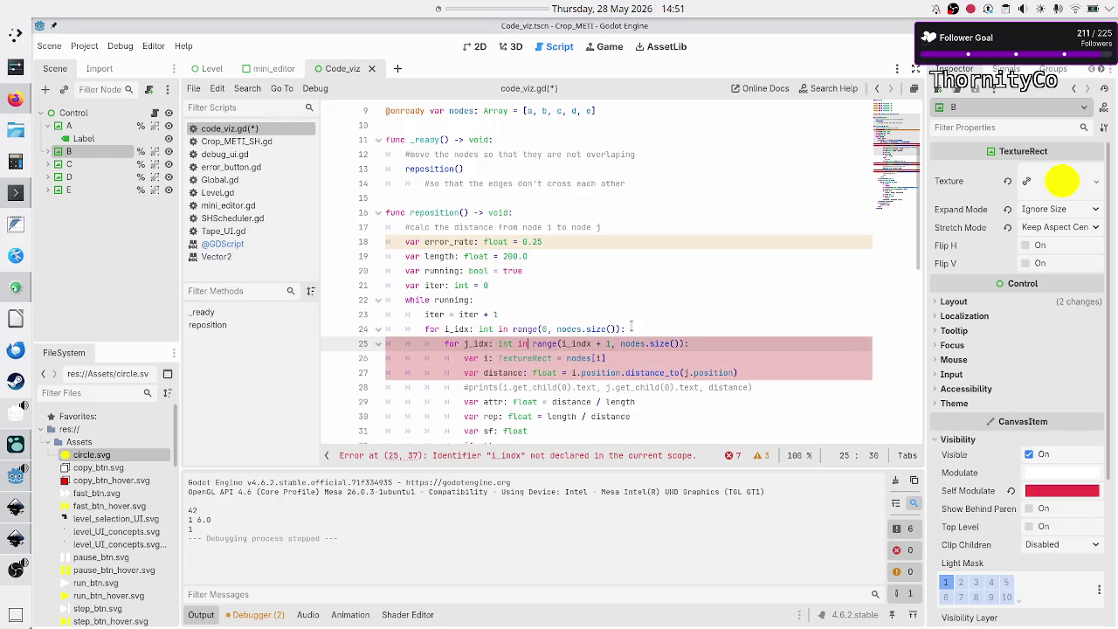
key("BackSpace")
key("Down")
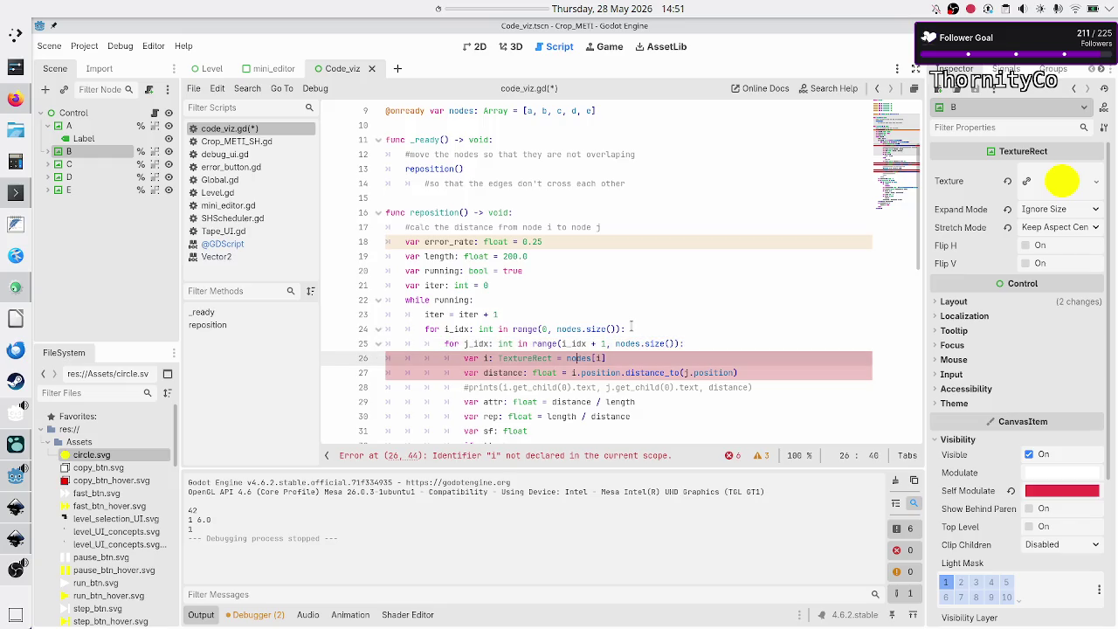
type("_idx")
type("_idx]")
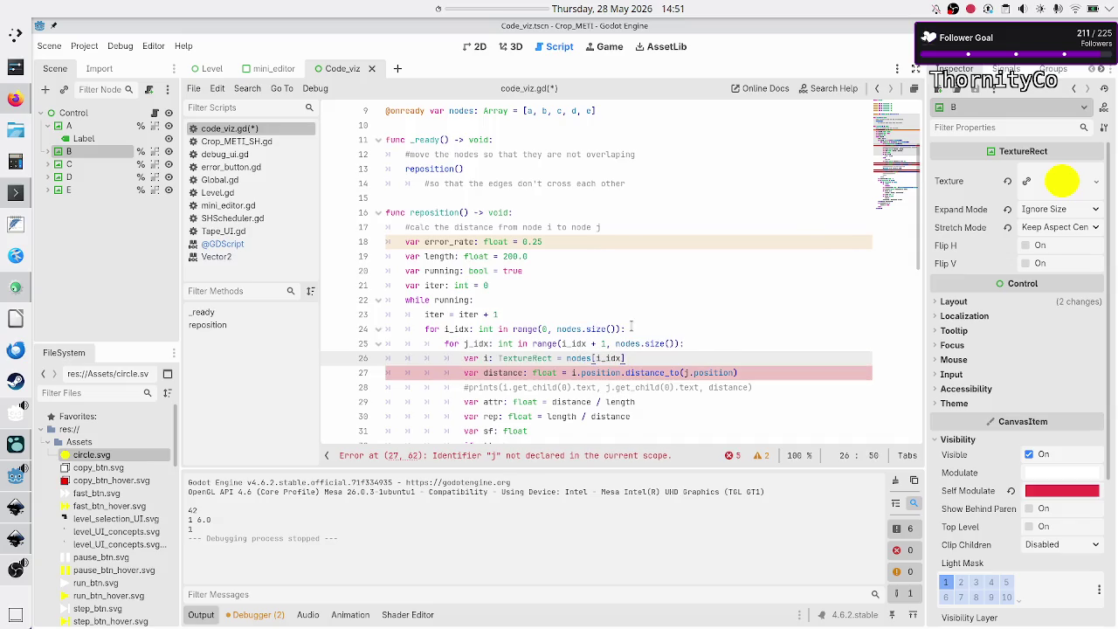
Add 'var j: TextureRect = nodes[j_idx]' on the next line.
key("Return")
type("var j")
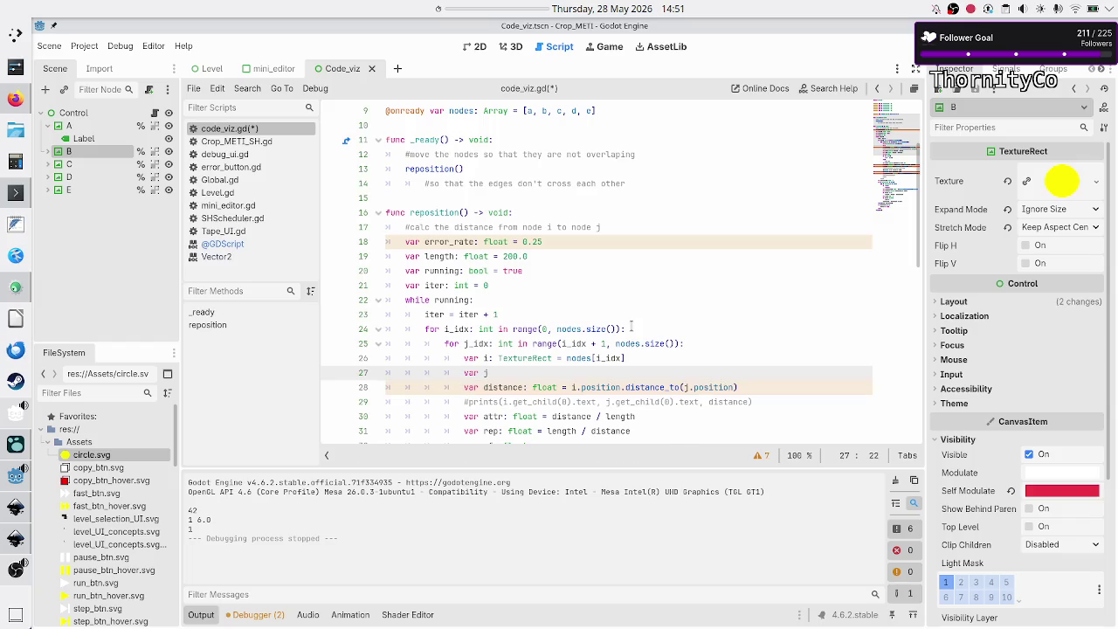
type(": TextureRe")
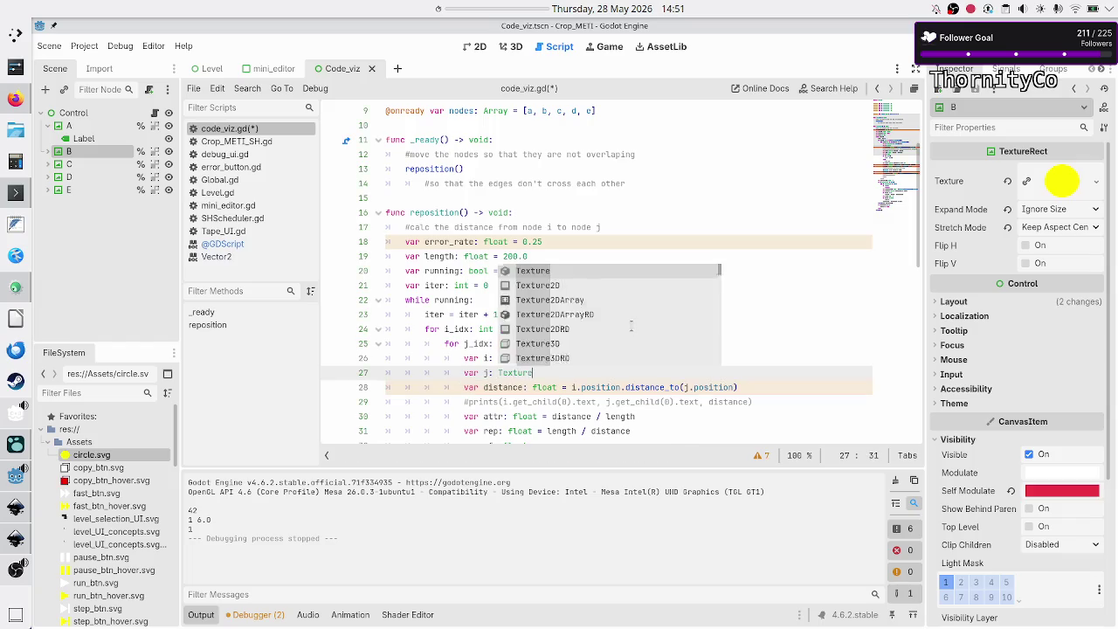
key("Return")
type("= ")
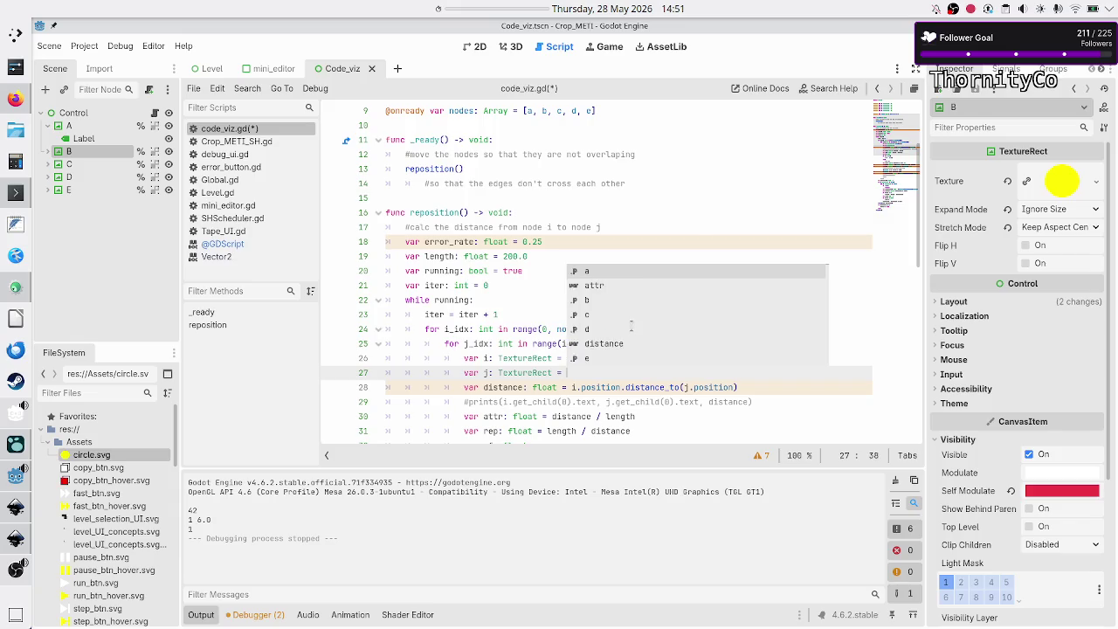
type("nodes[")
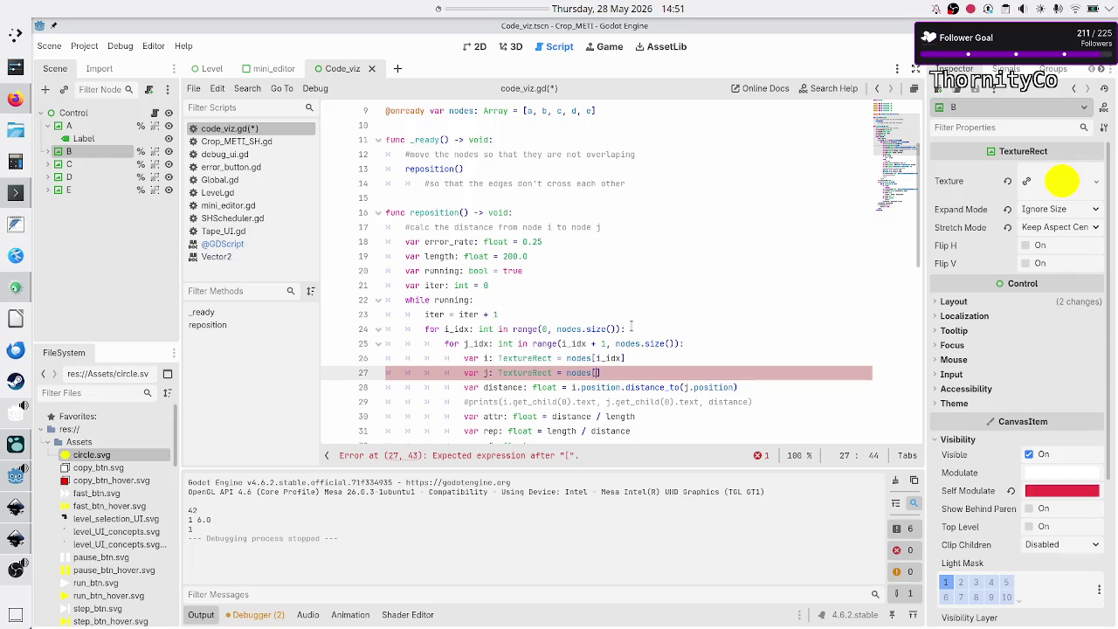
type("j_idx")
key("Escape")
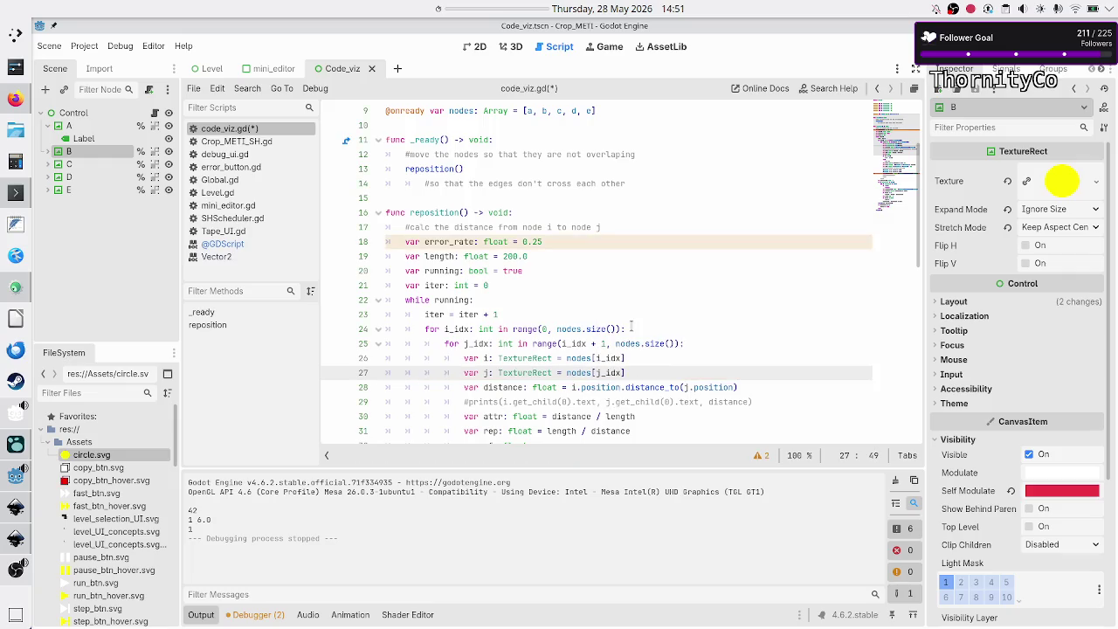
Select the loop and node lookup lines through line 27.
key("Up")
key("Up")
key("Up")
key("Home")
key("shift+Down")
key("shift+Down")
key("shift+Down")
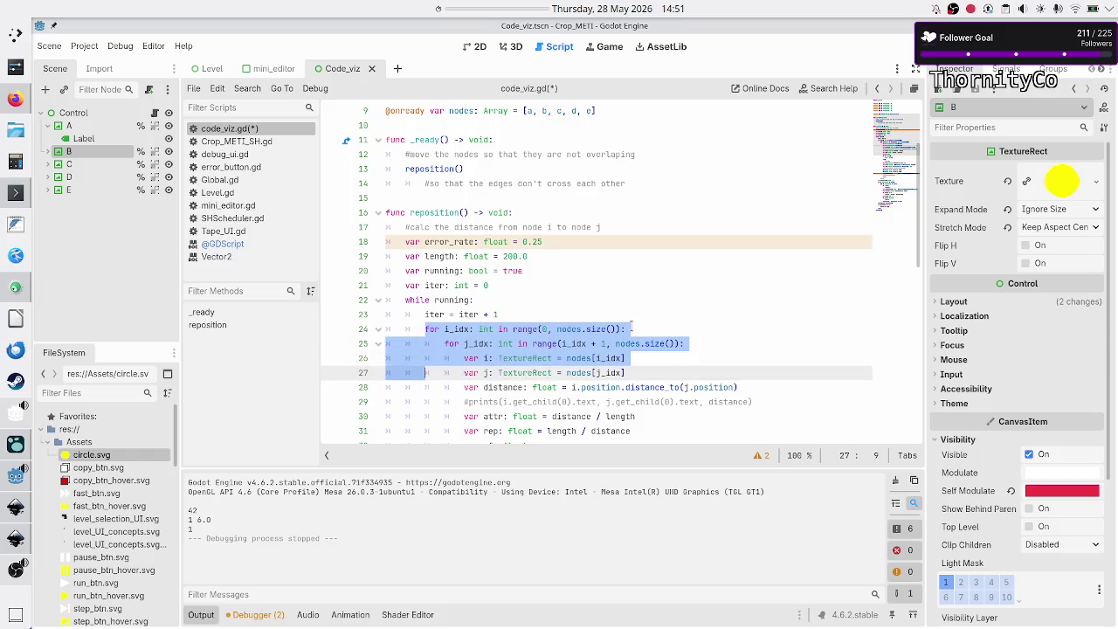
key("shift+End")
key("ctrl+c")
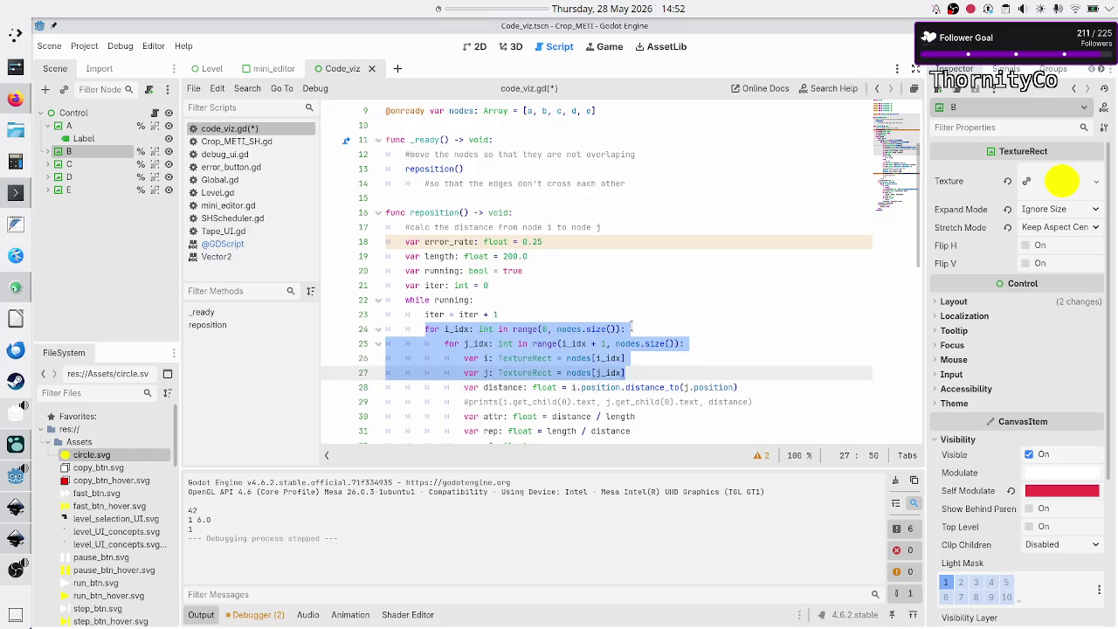
key("Down")
key("Down")
key("Down")
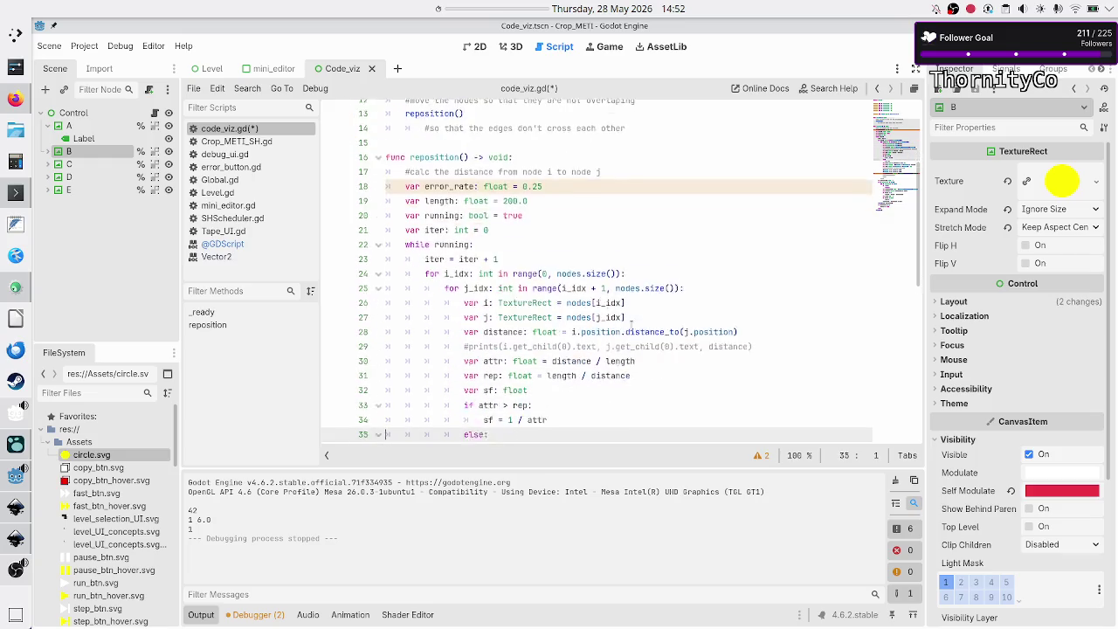
Replace the error-counting nested loops with index-based i_idx/j_idx pair loops and run the game.
key("Down")
key("Down")
key("Down")
key("Up")
key("Up")
key("Up")
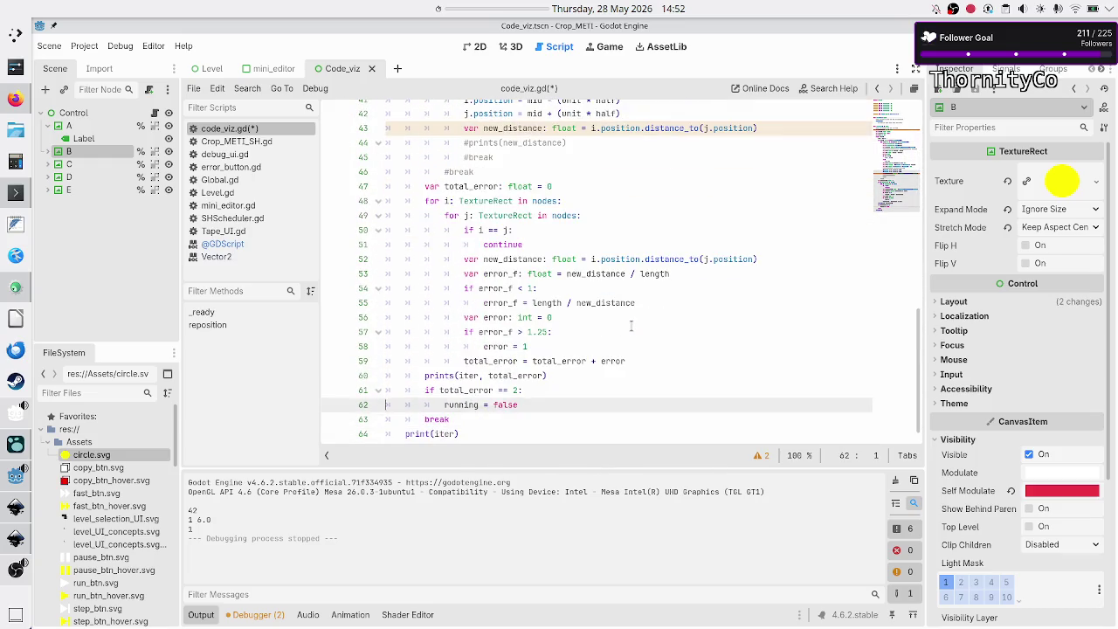
key("Home")
key("shift+Down")
key("shift+Down")
key("shift+Down")
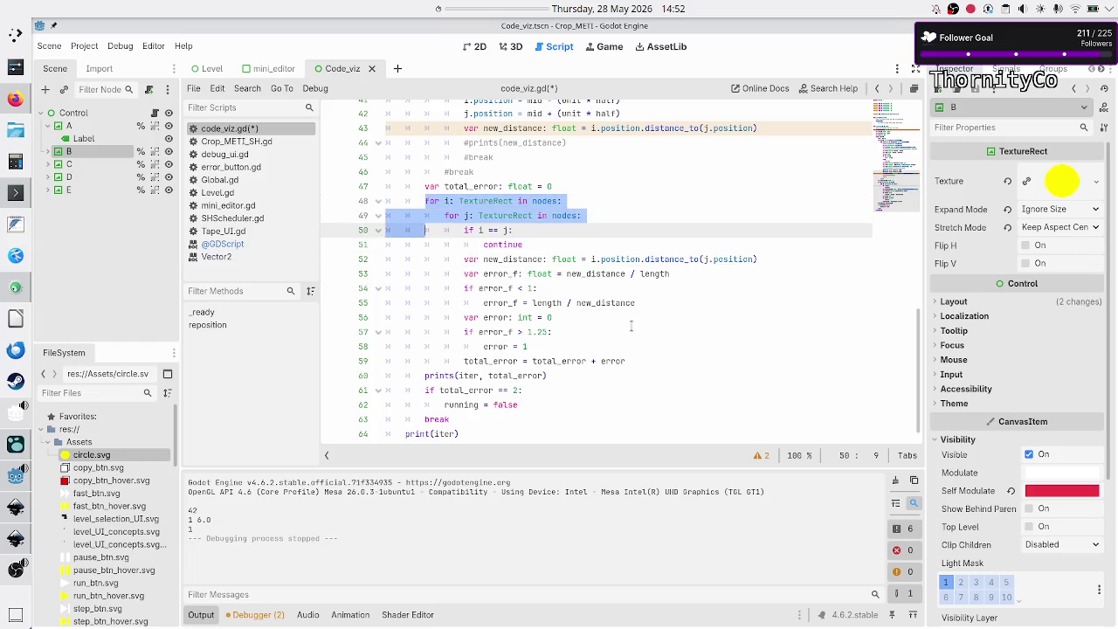
key("shift+End")
key("ctrl+v")
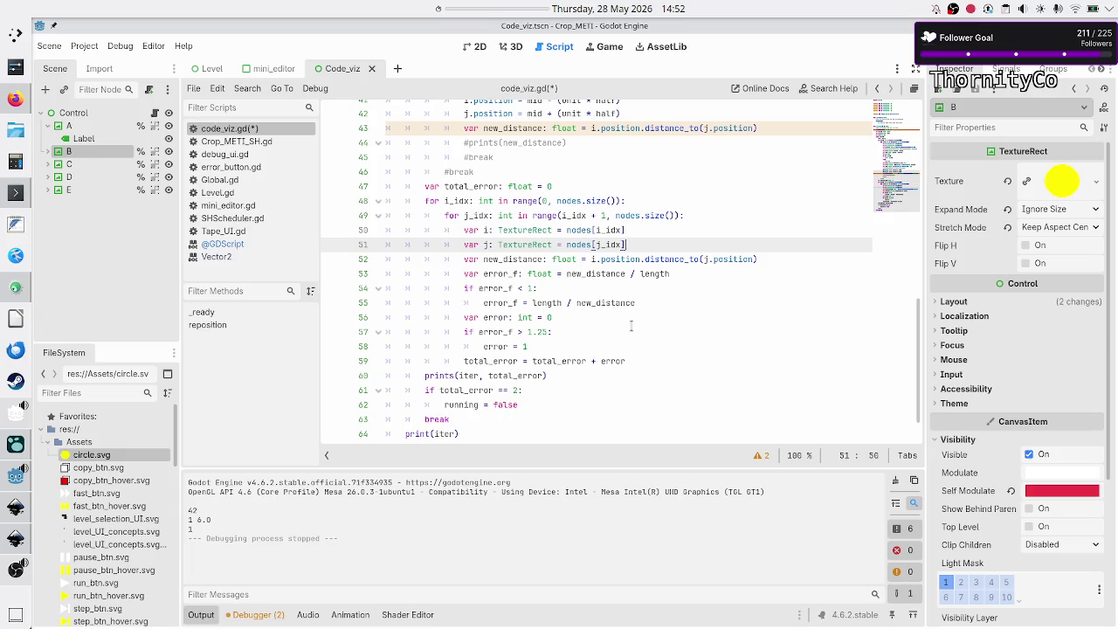
key("F5")
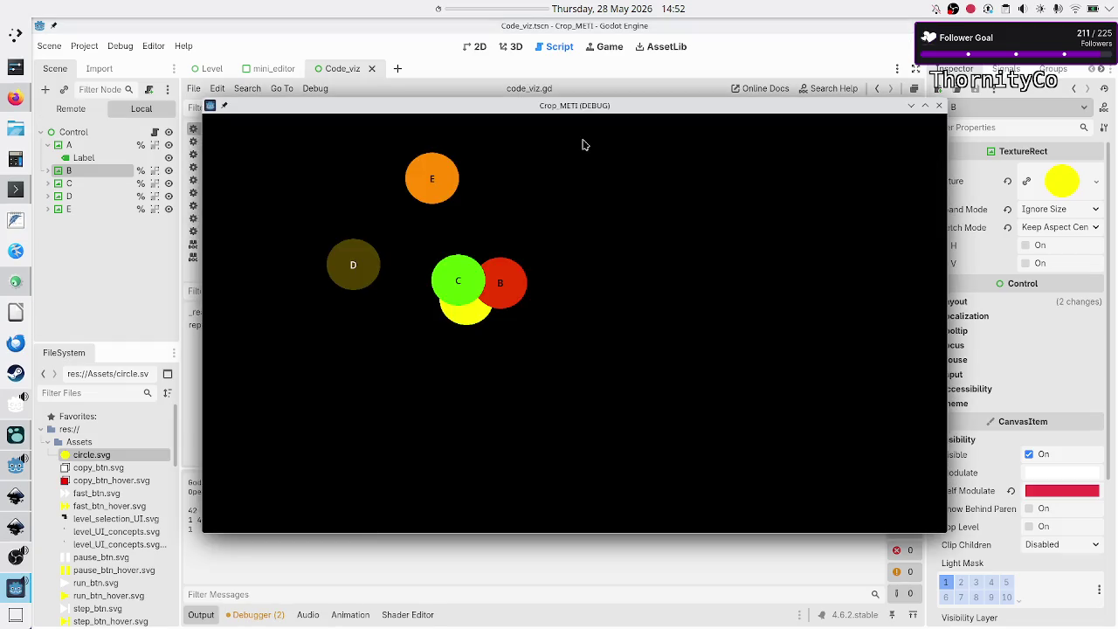
Move the Crop_METI window aside to check the overlapping circles, then close it.
mouse_move(632, 110)
left_mouse_down()
mouse_move(770, 113)
mouse_move(754, 132)
left_mouse_up()
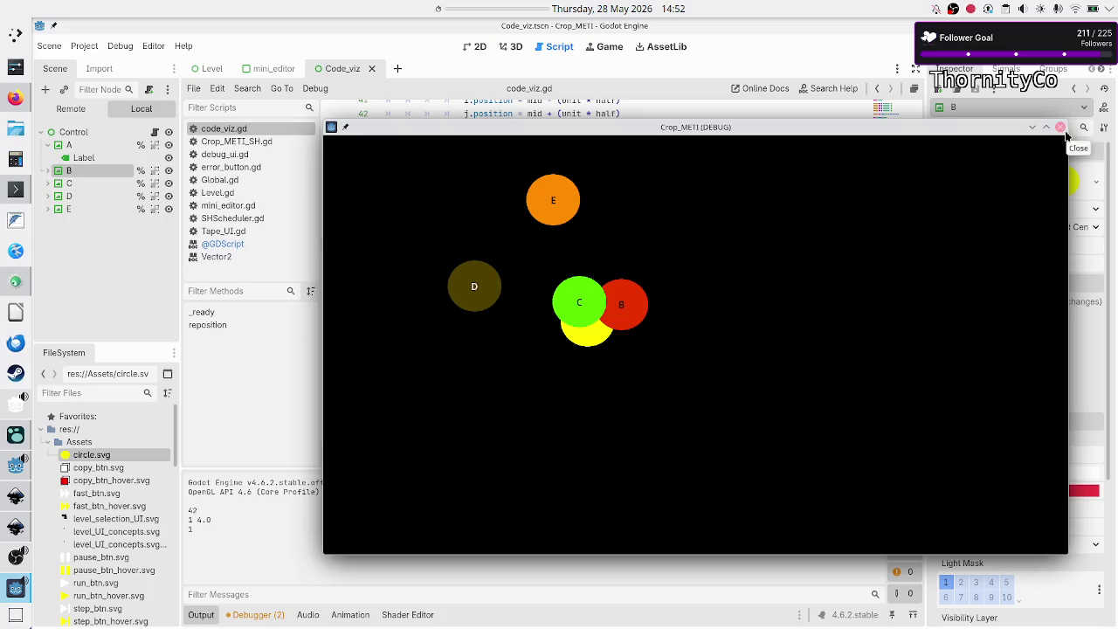
left_click(1060, 128)
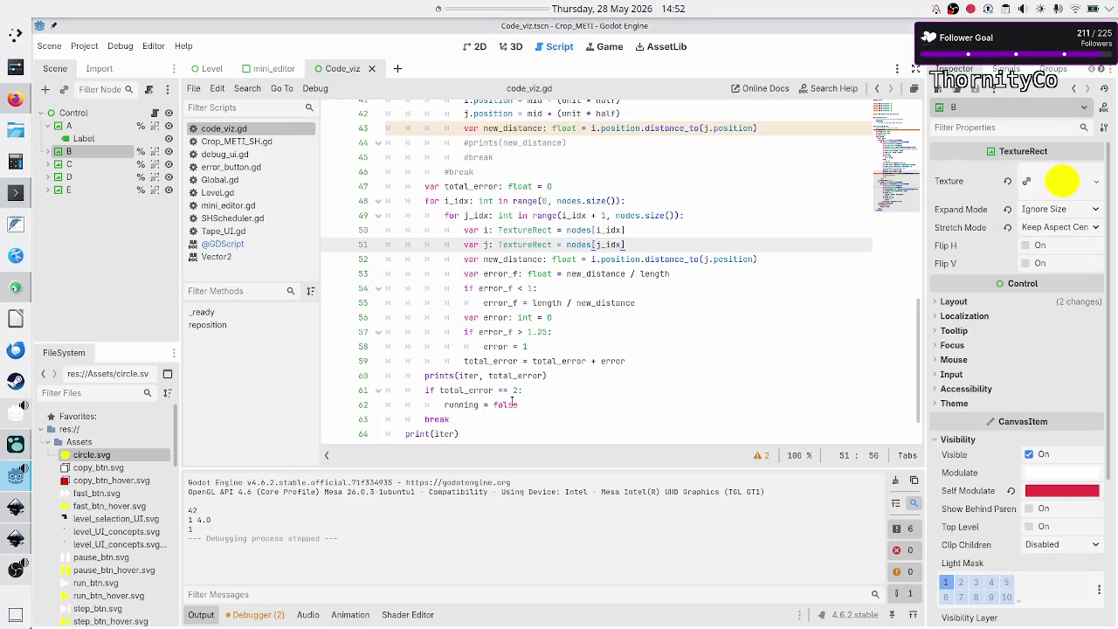
Comment out the break on line 63, run the game, then stop it with F8.
left_click(511, 401)
key("Down")
key("Down")
key("Up")
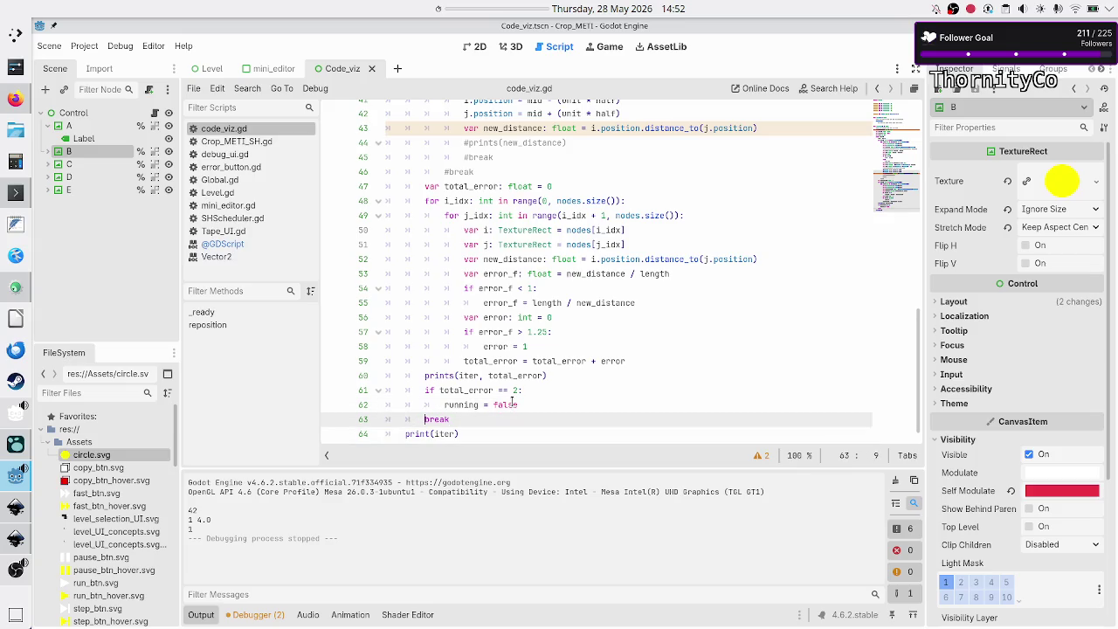
type("#")
key("F5")
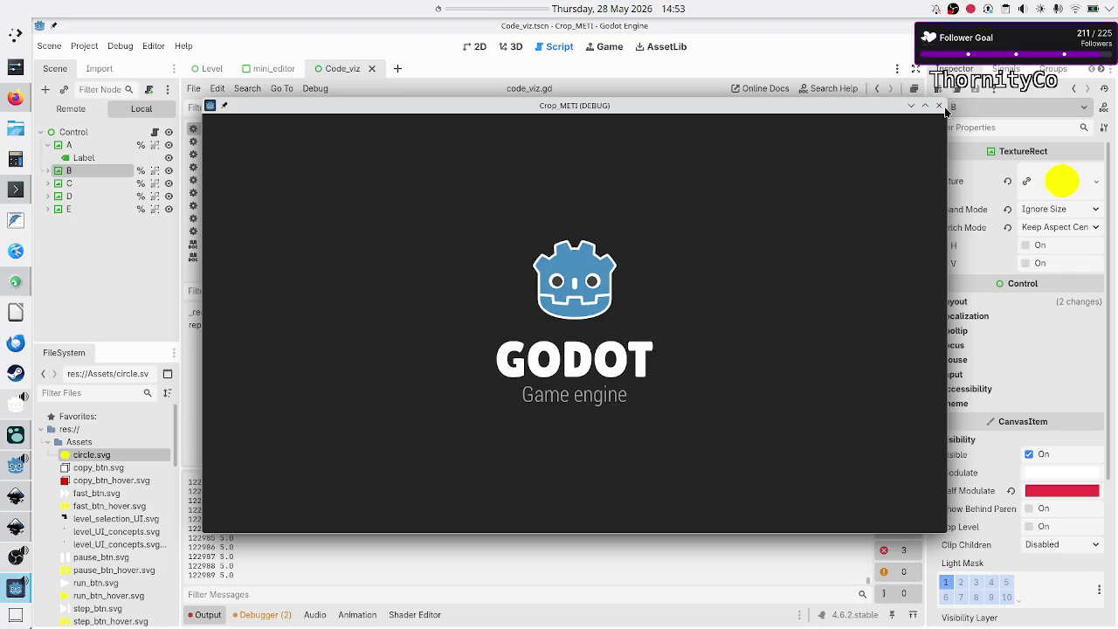
key("F8")
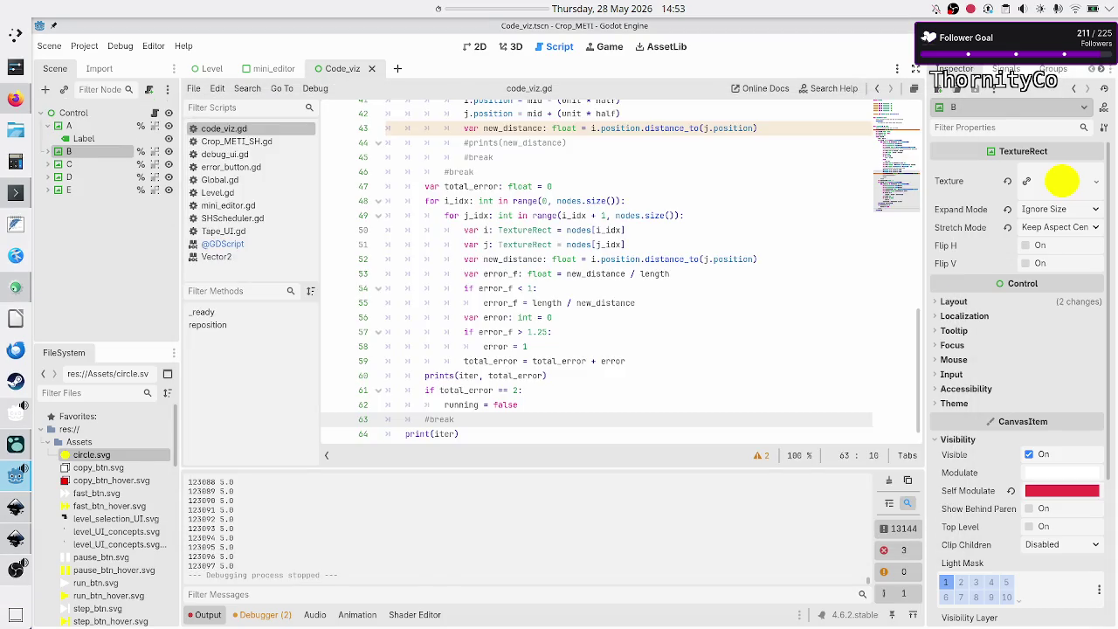
left_click(614, 403)
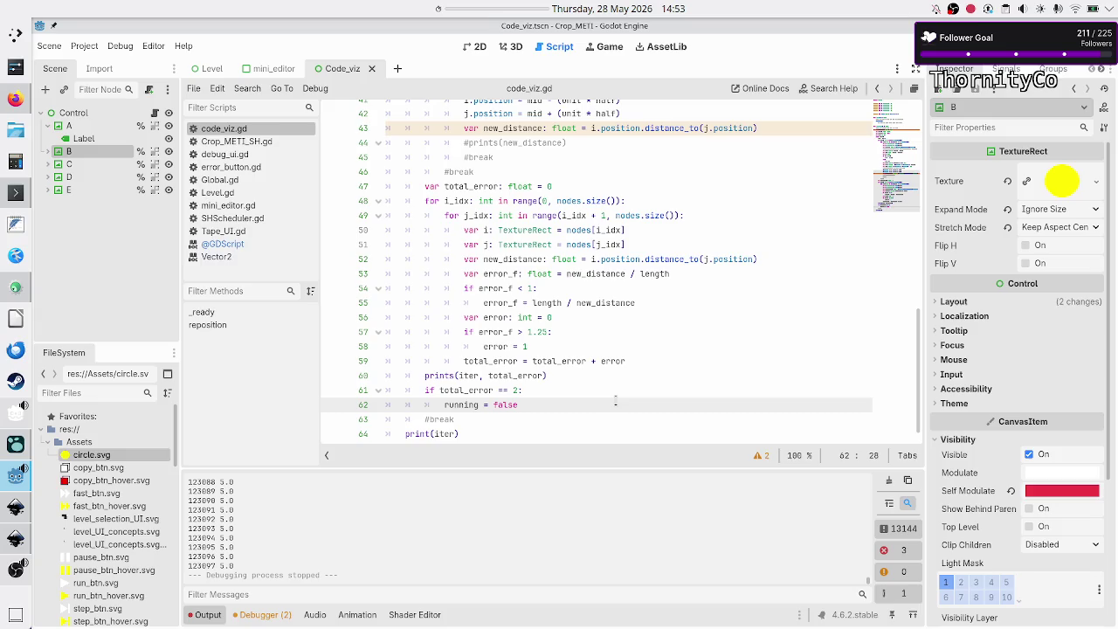
Add 'if iter = 10000:' after running = false, with the uncommented break indented beneath.
key("Return")
key("BackSpace")
type("if ite")
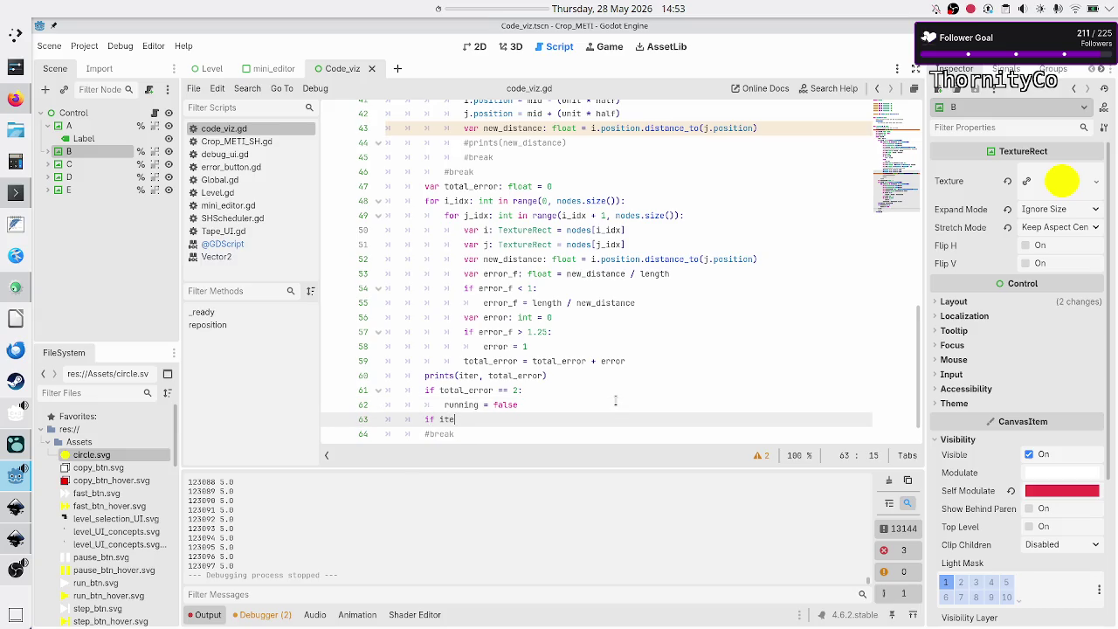
type("r = 10")
type("0")
key("BackSpace")
type("000:")
key("Down")
key("BackSpace")
key("Tab")
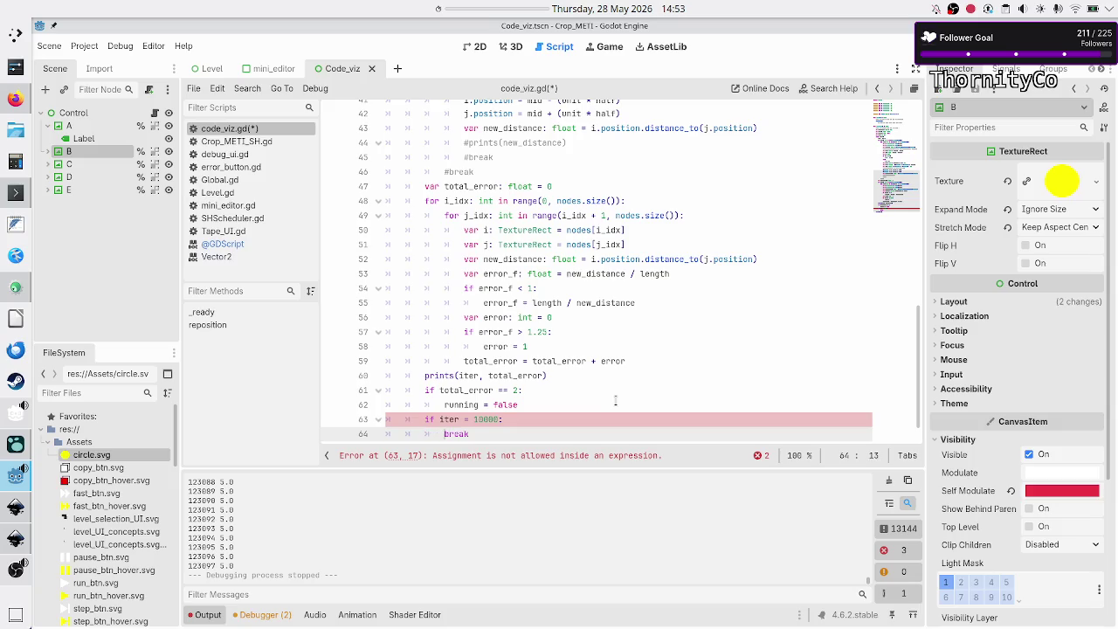
Correct the condition to 'iter == 10000', save the script, and run the game.
key("ctrl+End")
key("Up")
key("Up")
key("Up")
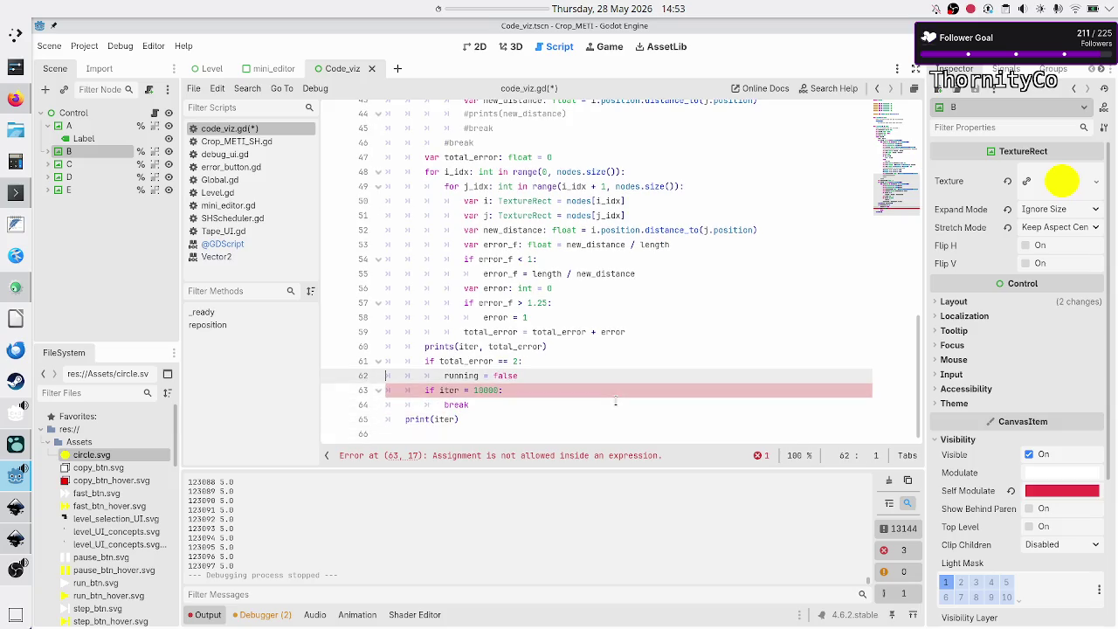
key("ctrl+Right")
key("ctrl+Right")
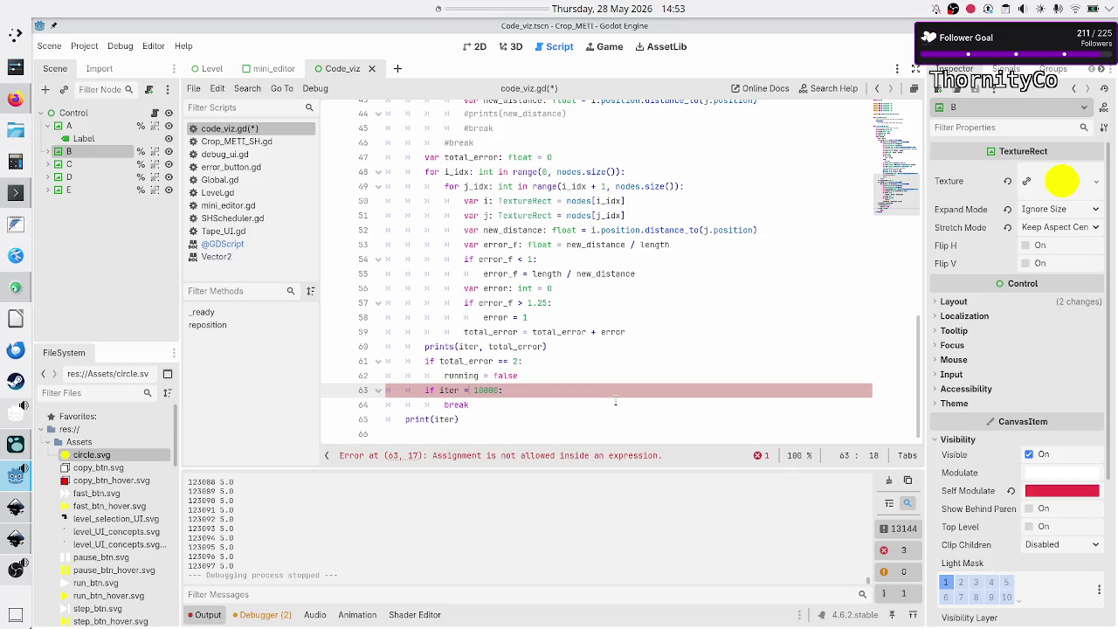
type("=")
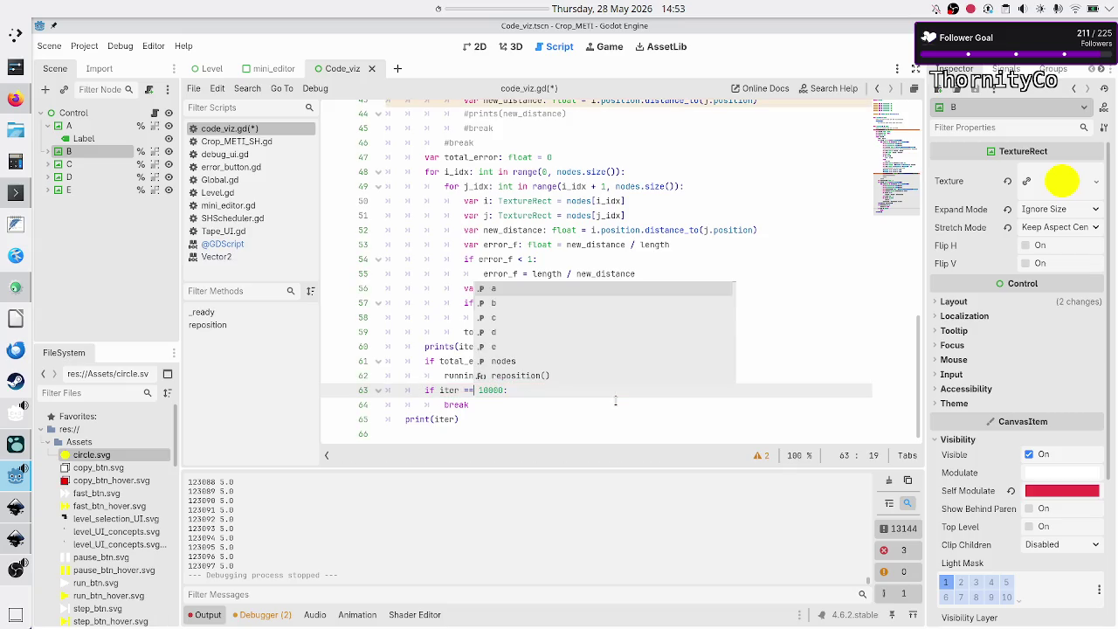
key("Escape")
key("Down")
key("ctrl+s")
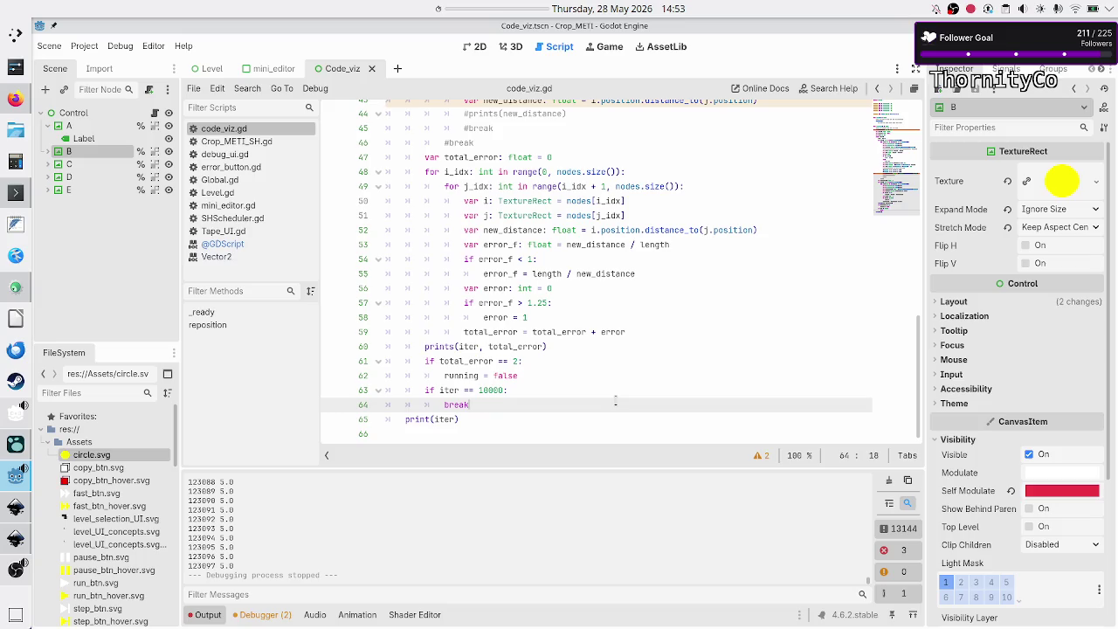
key("F5")
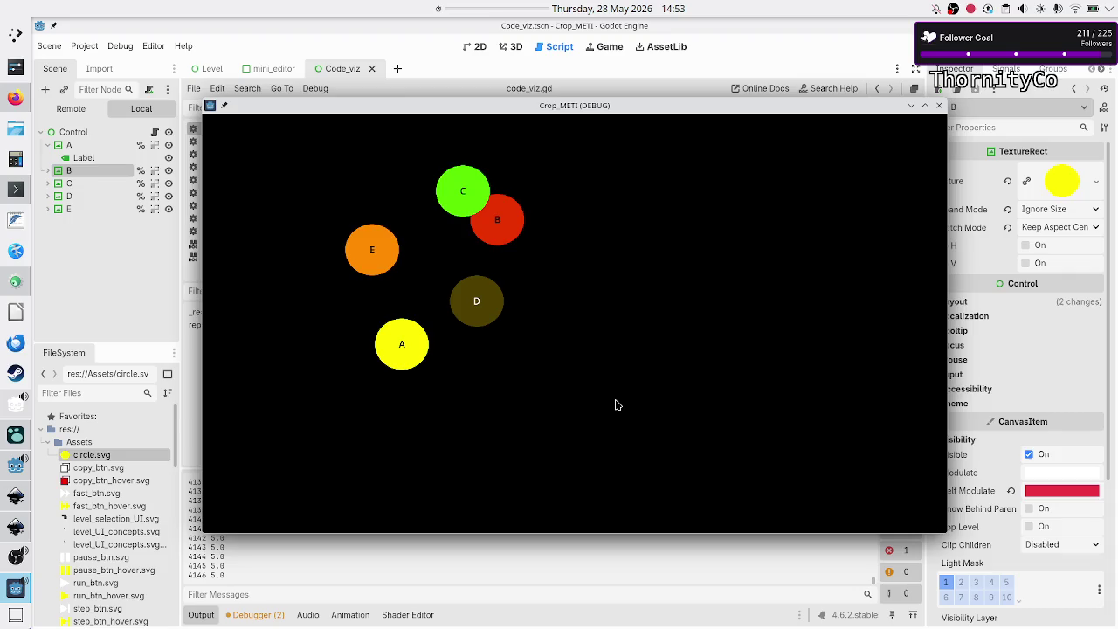
Stop the game, select output lines 4138–4142, and run it again.
key("F8")
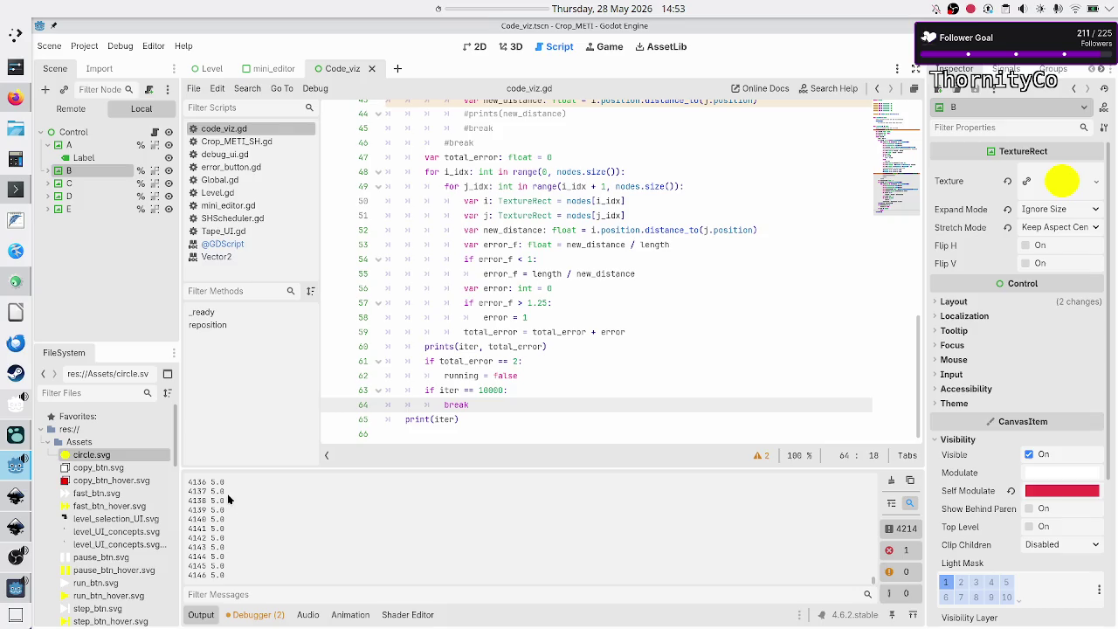
left_click_drag(220, 500, 222, 538)
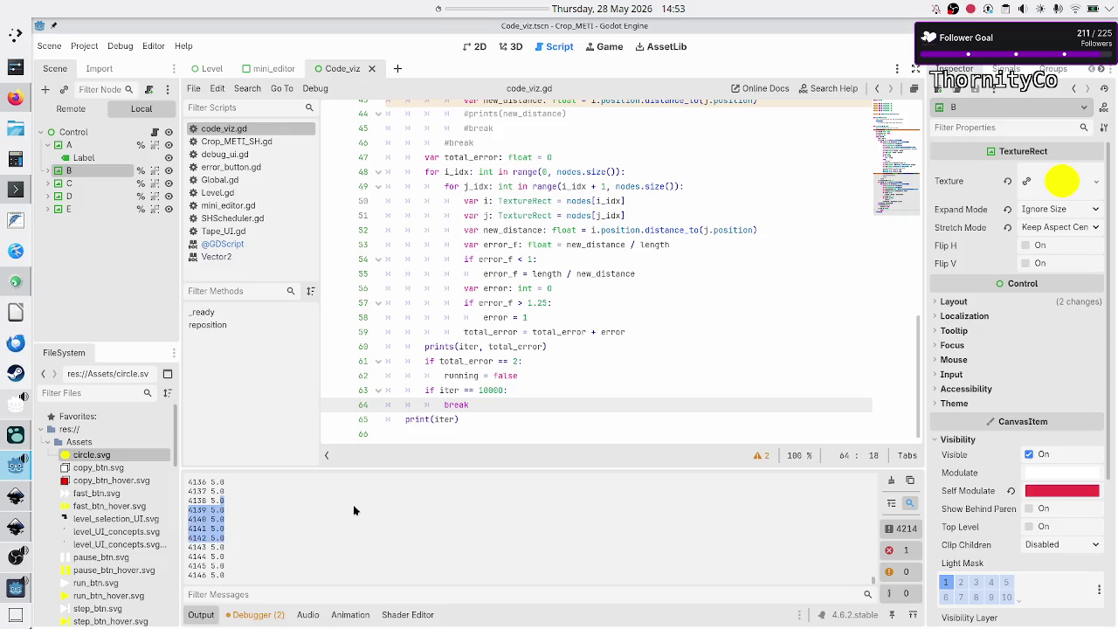
key("F6")
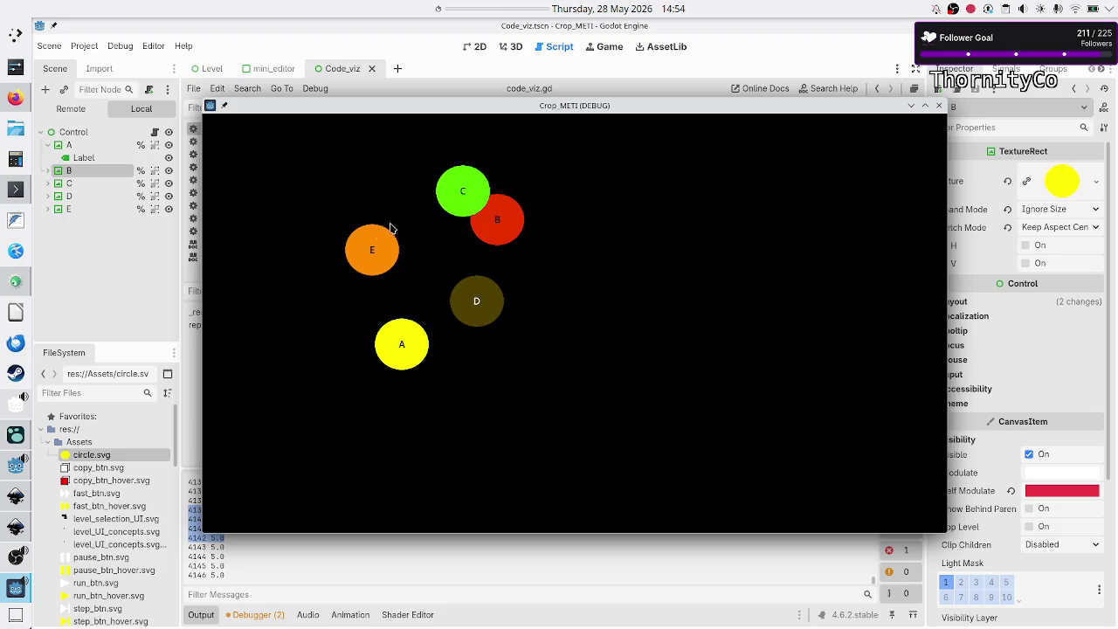
Change length on line 19 from 200.0 to 100.0, run the game, and close it.
left_click(939, 105)
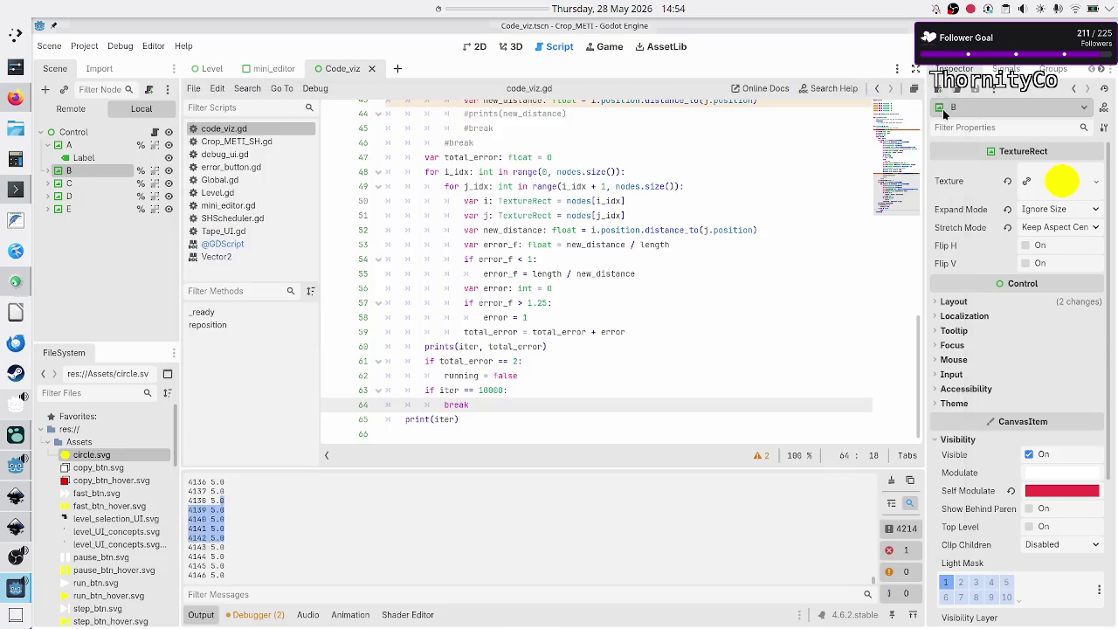
scroll(641, 207, "up", 9)
scroll(517, 193, "down", 3)
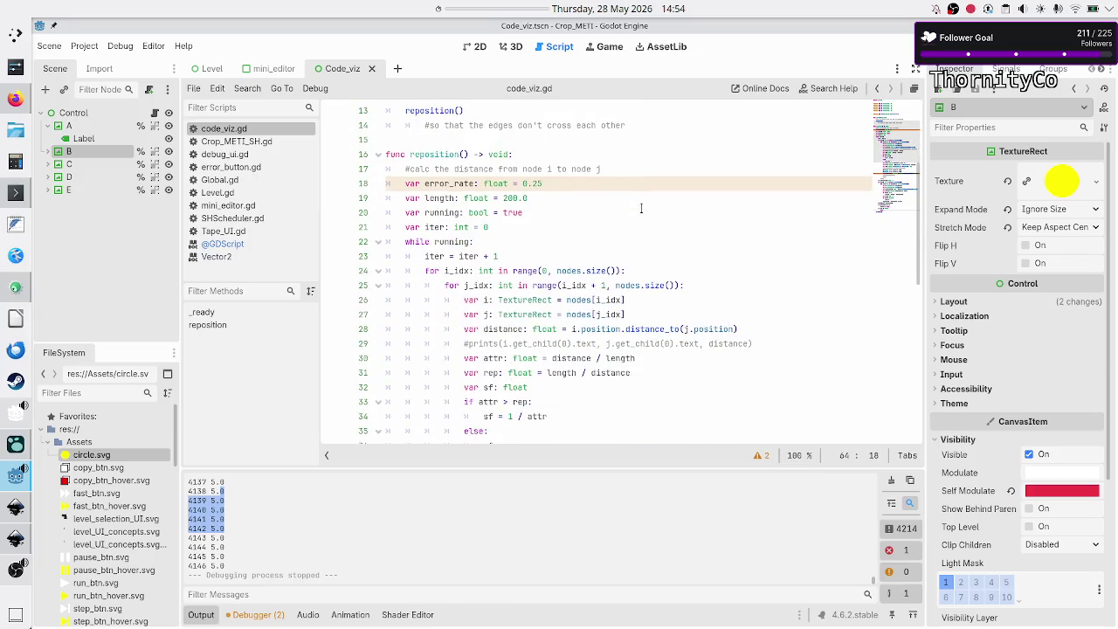
left_click(517, 196)
key("BackSpace")
type("1")
key("F6")
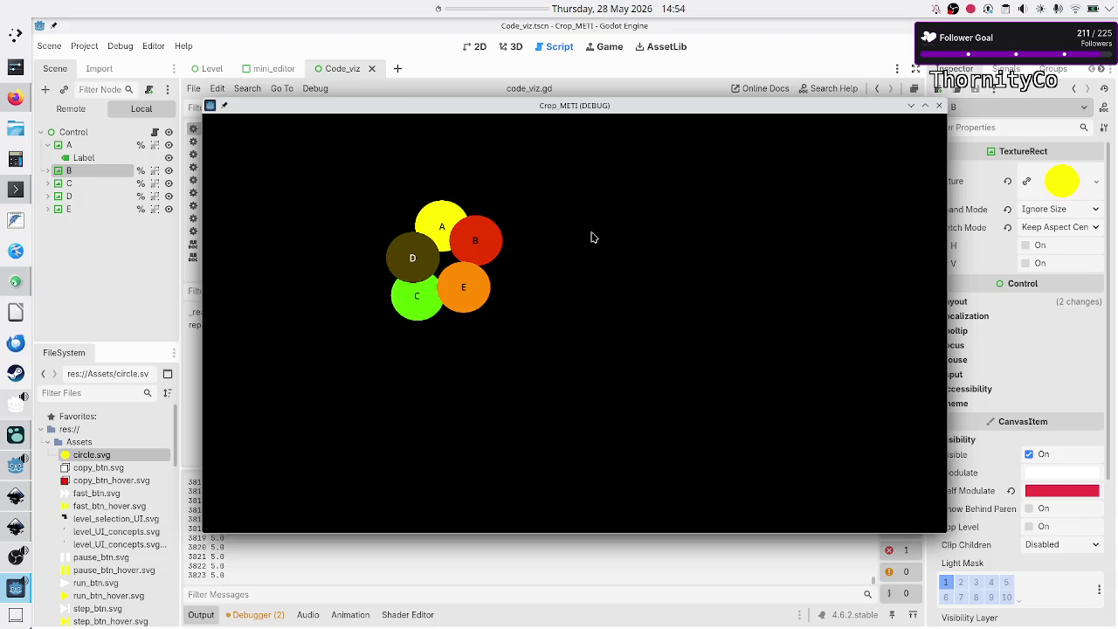
left_click(939, 106)
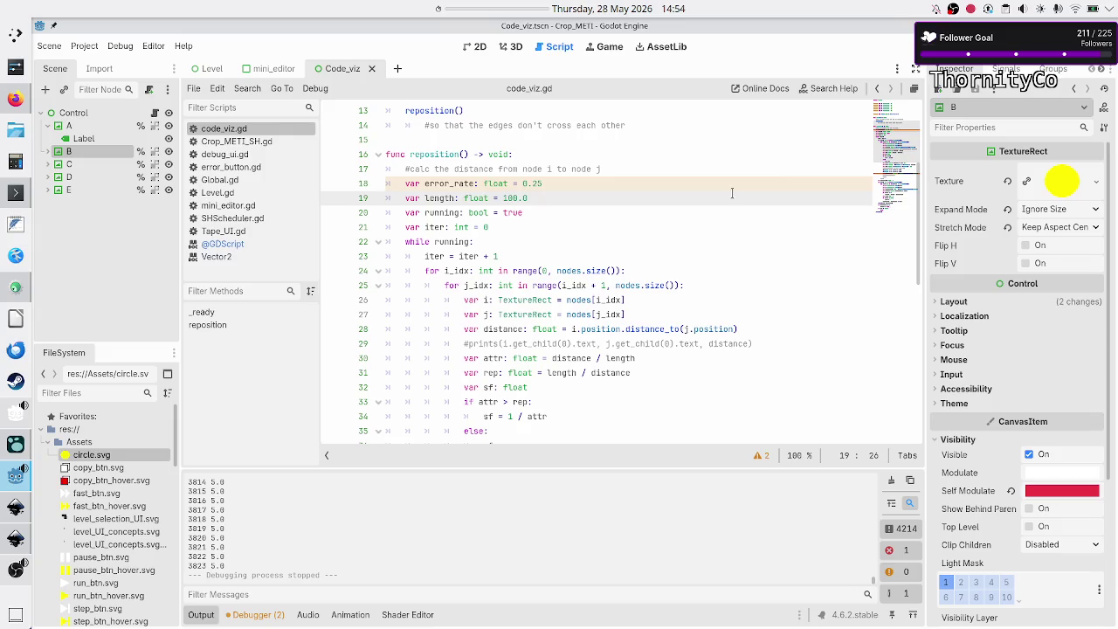
Change length to 400.0, run the game, and move its window off the code.
key("BackSpace")
type("4")
key("F5")
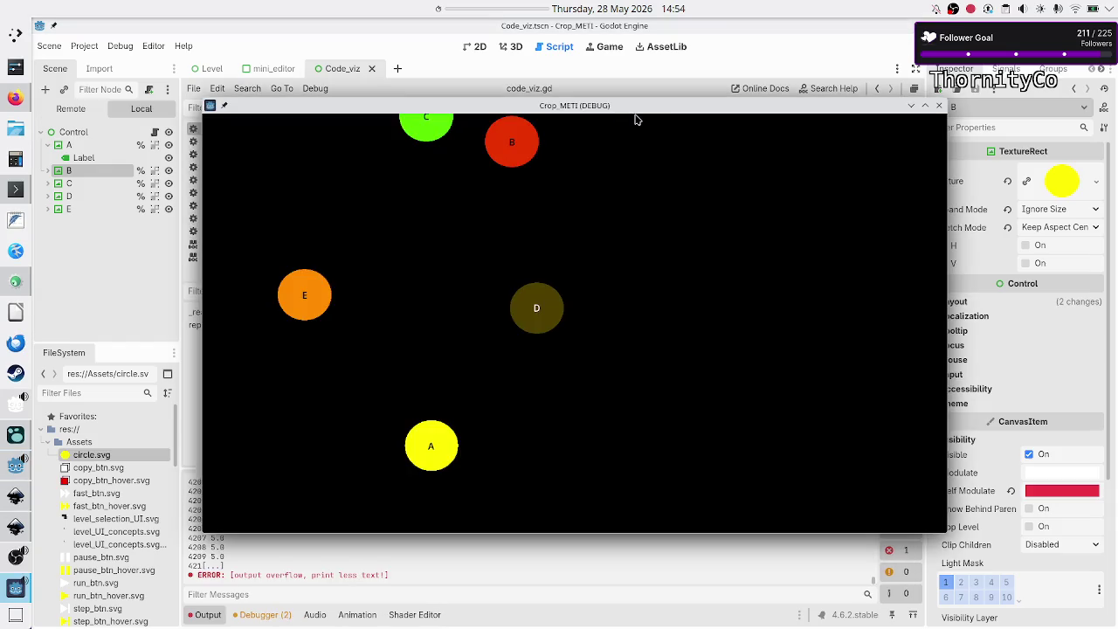
left_click_drag(638, 117, 698, 95)
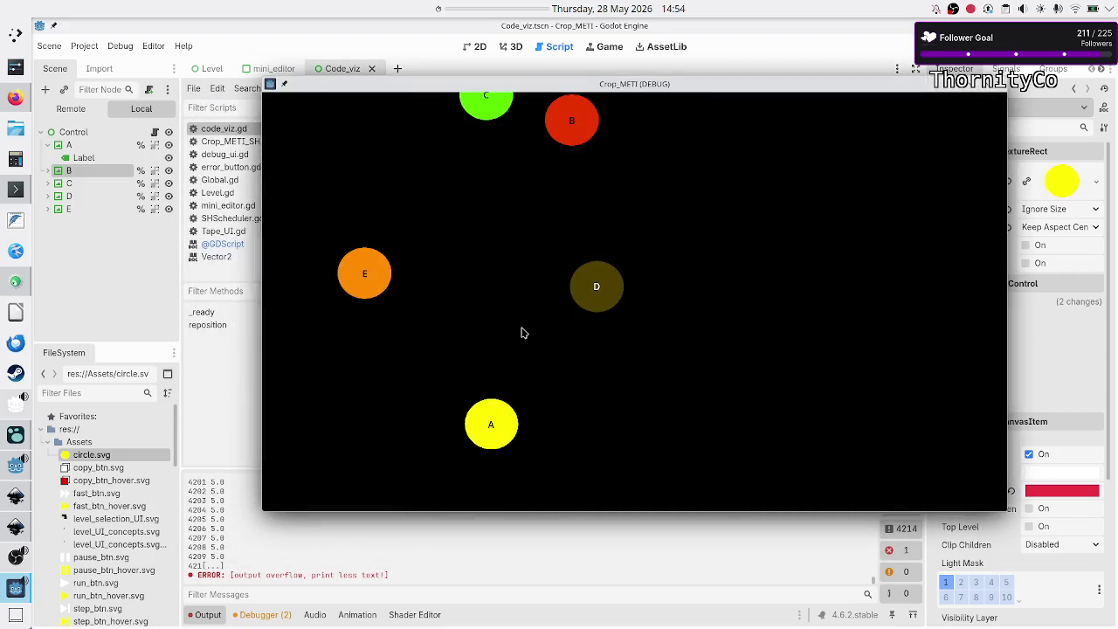
mouse_move(717, 92)
left_mouse_down()
mouse_move(660, 126)
mouse_move(678, 237)
mouse_move(701, 140)
left_mouse_up()
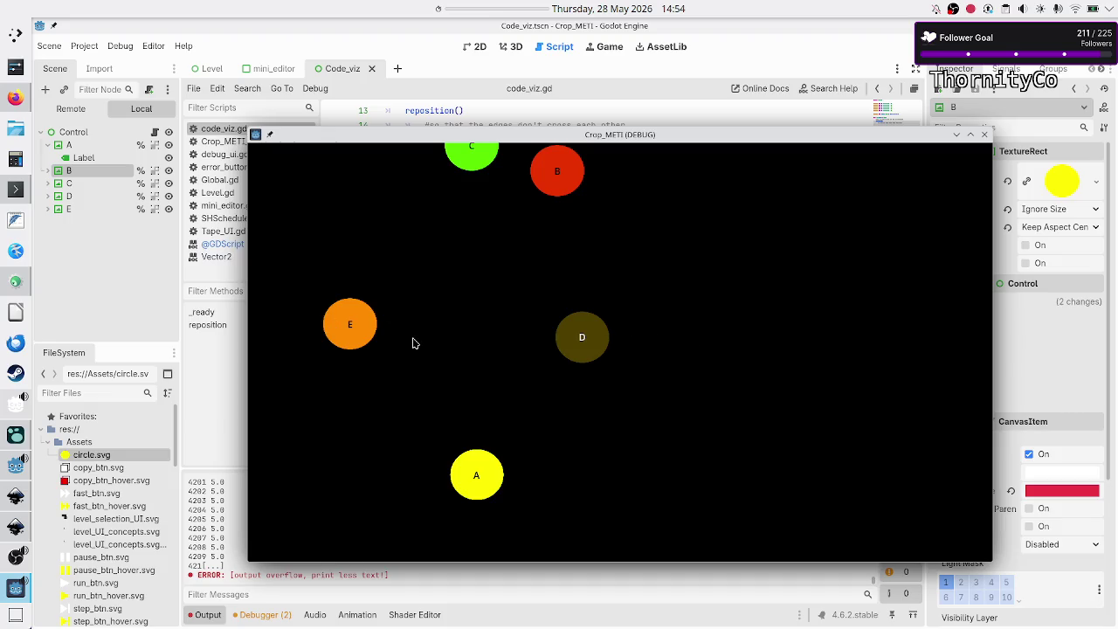
mouse_move(601, 143)
left_mouse_down()
mouse_move(546, 252)
mouse_move(539, 388)
left_mouse_up()
Select the 1.25 error threshold on line 57.
left_click(575, 328)
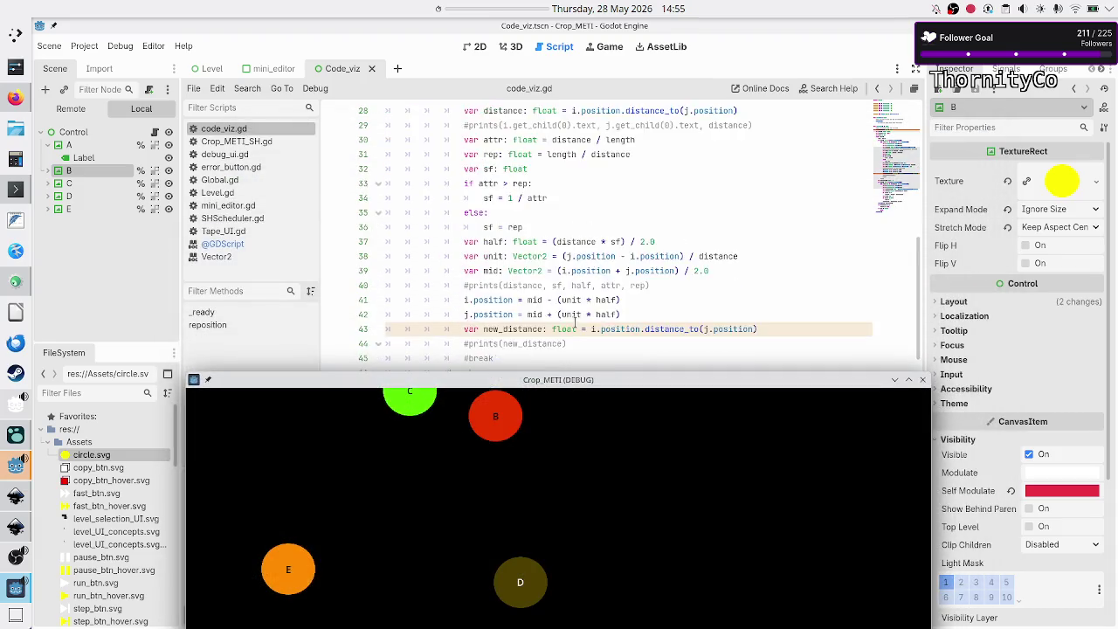
scroll(574, 323, "down", 3)
scroll(527, 277, "down", 2)
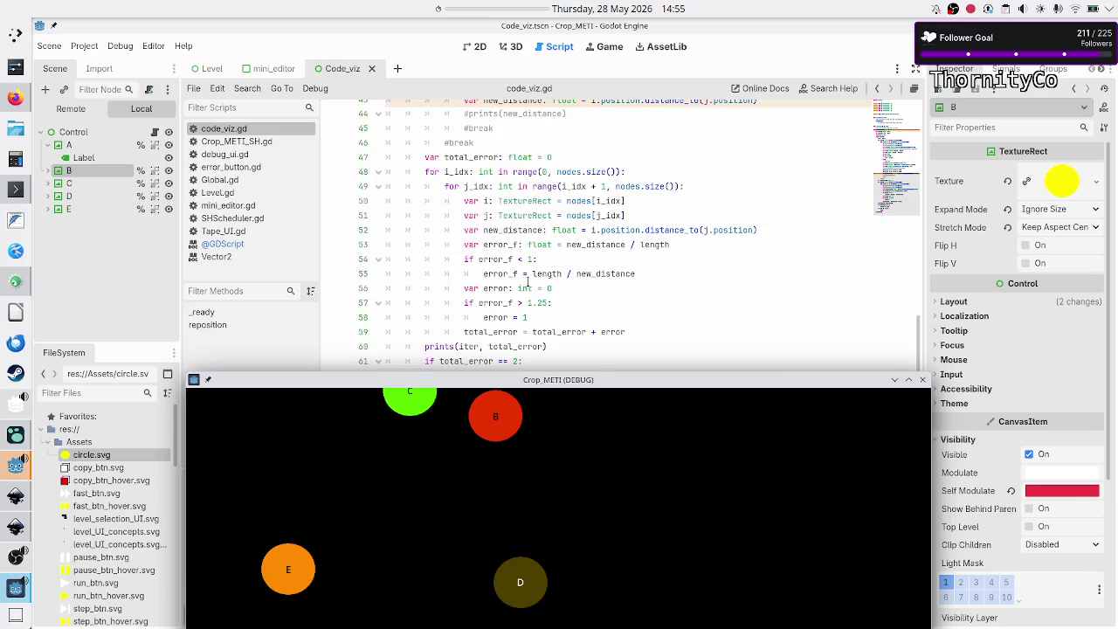
left_click_drag(555, 303, 522, 303)
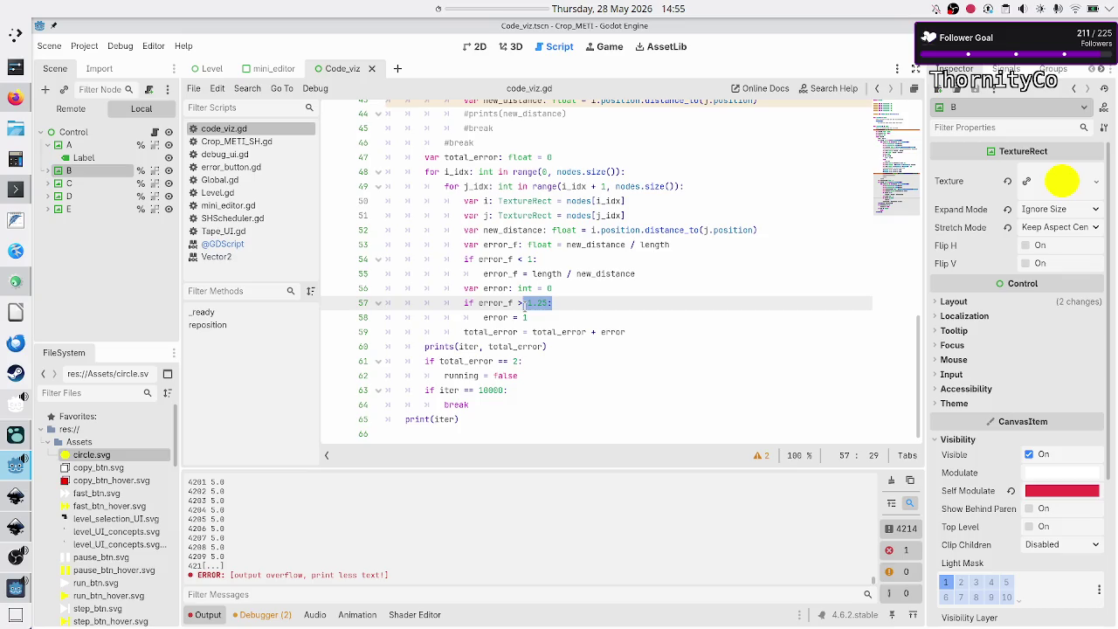
Scroll the code_viz.gd script up and back down around the threshold code.
scroll(517, 243, "up", 10)
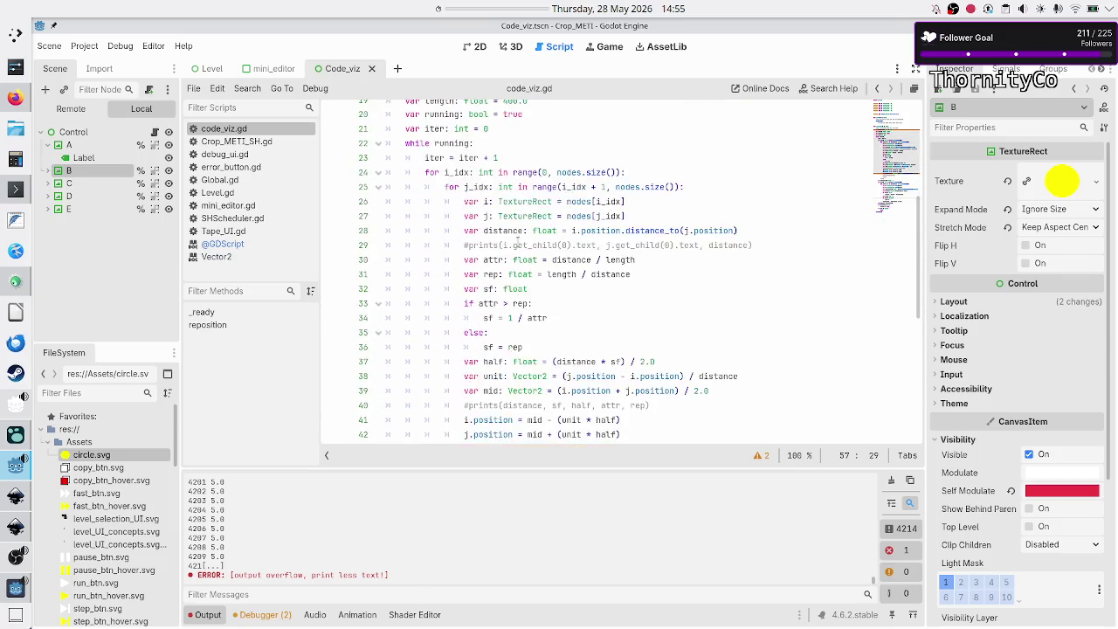
scroll(560, 228, "down", 8)
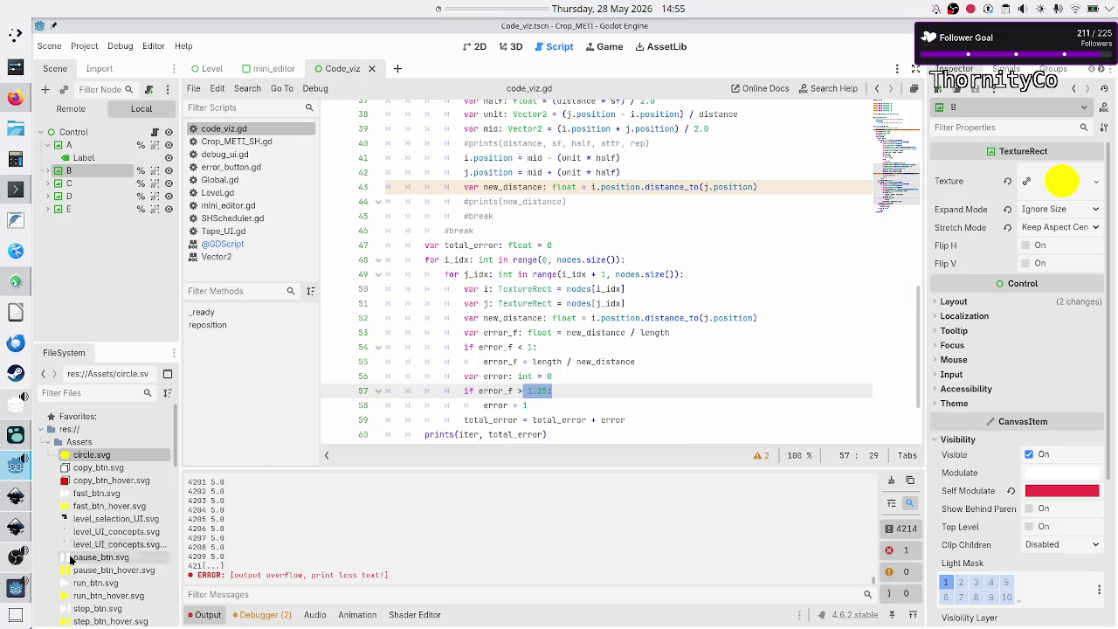
Bring the game window back, reposition it to show circle A, close it, and click line 57.
left_click(5, 596)
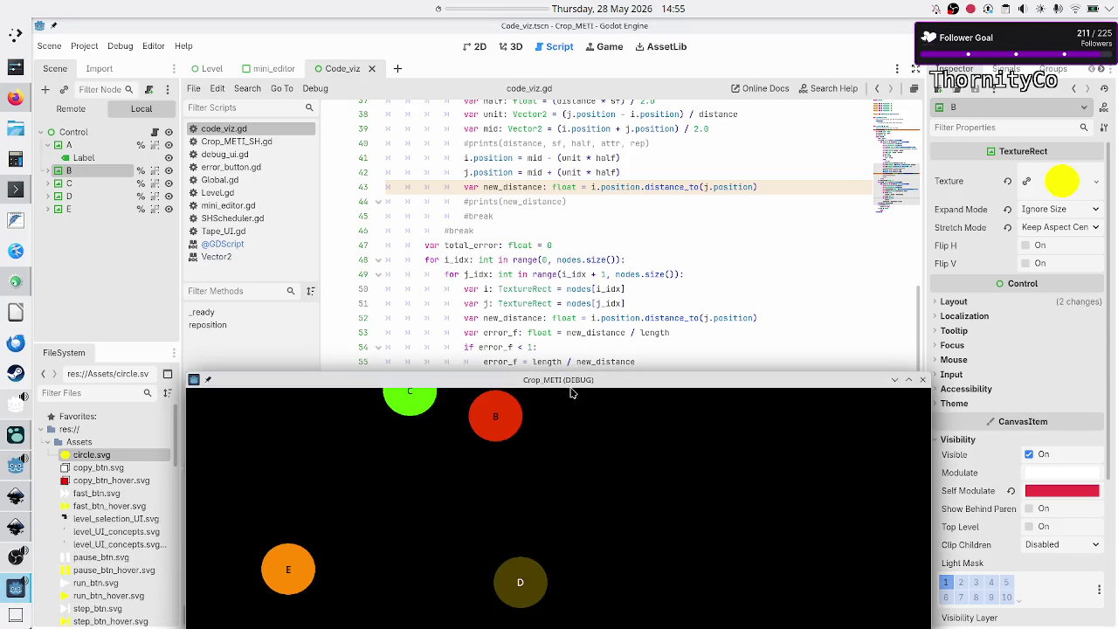
mouse_move(535, 381)
left_mouse_down()
mouse_move(585, 253)
mouse_move(600, 165)
left_mouse_up()
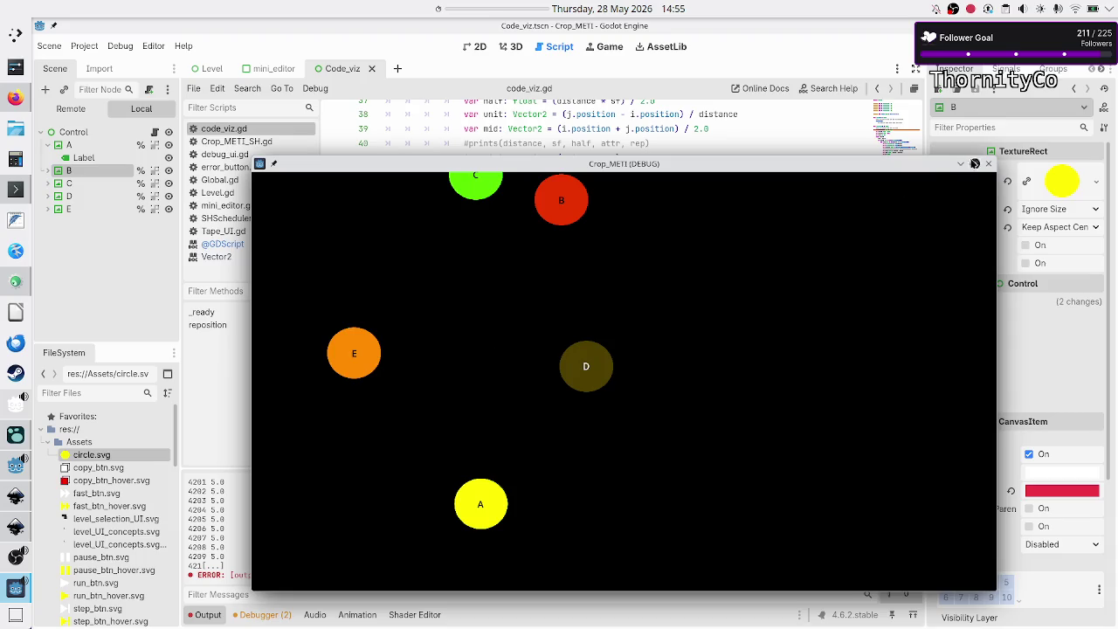
left_click(987, 164)
left_click(582, 390)
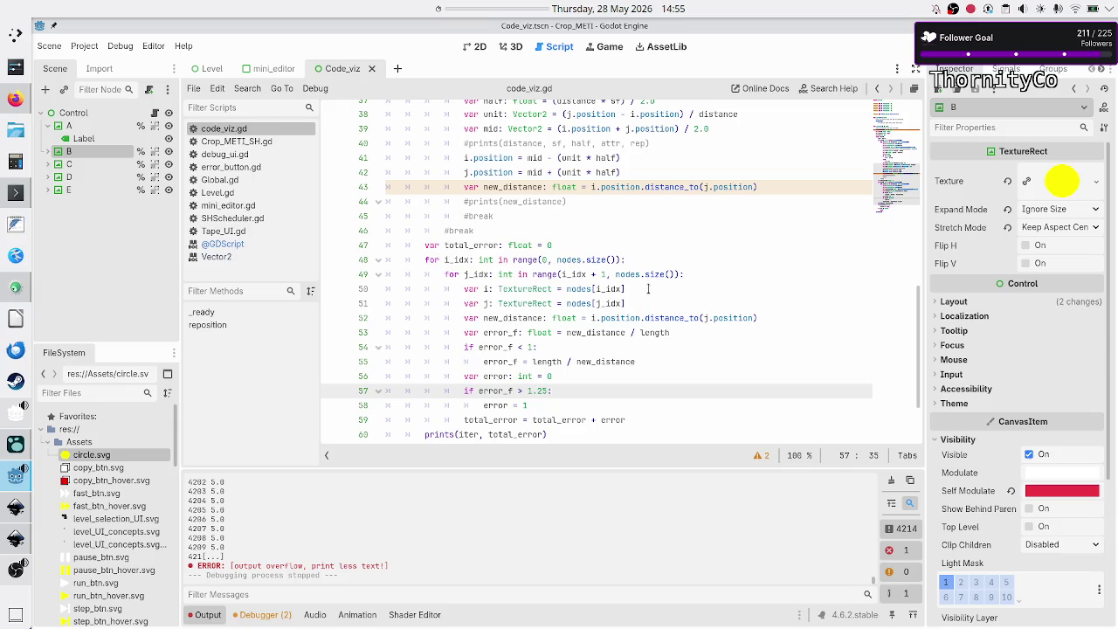
Lower the iteration cap on line 63 from 10000 to 100.
left_click(780, 314)
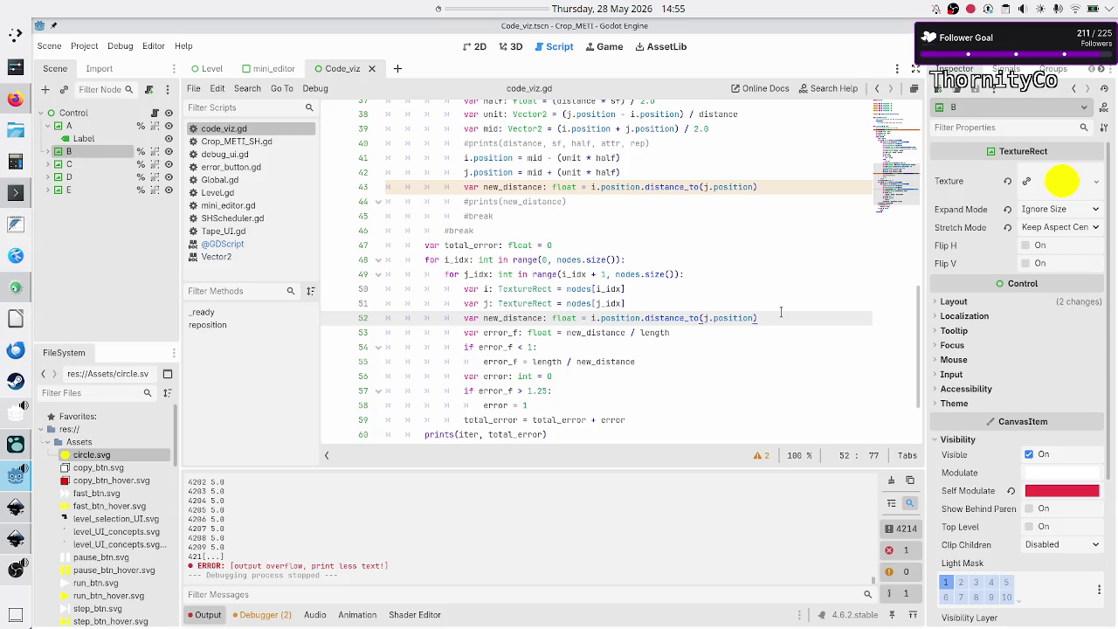
key("Down")
key("Down")
key("Down")
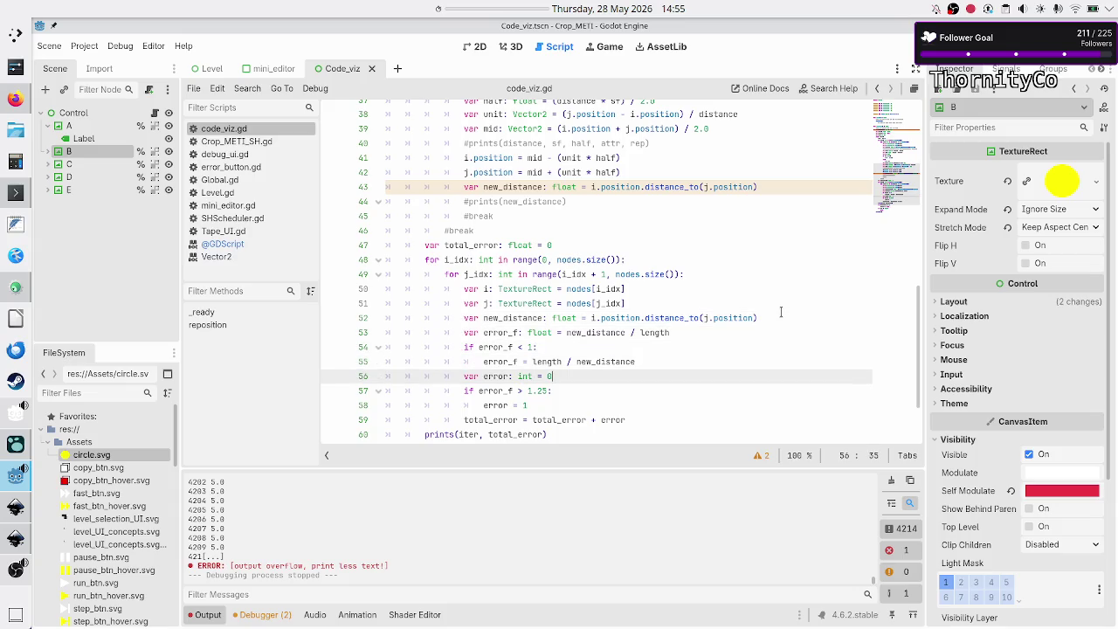
key("Up")
key("Up")
key("Up")
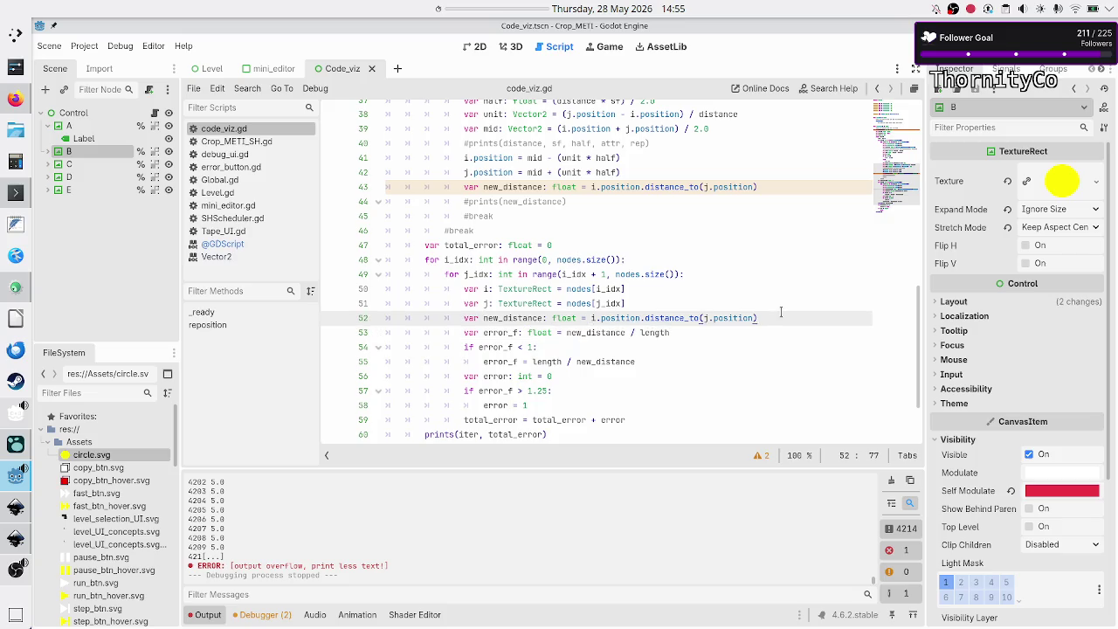
key("Down")
key("Down")
key("Down")
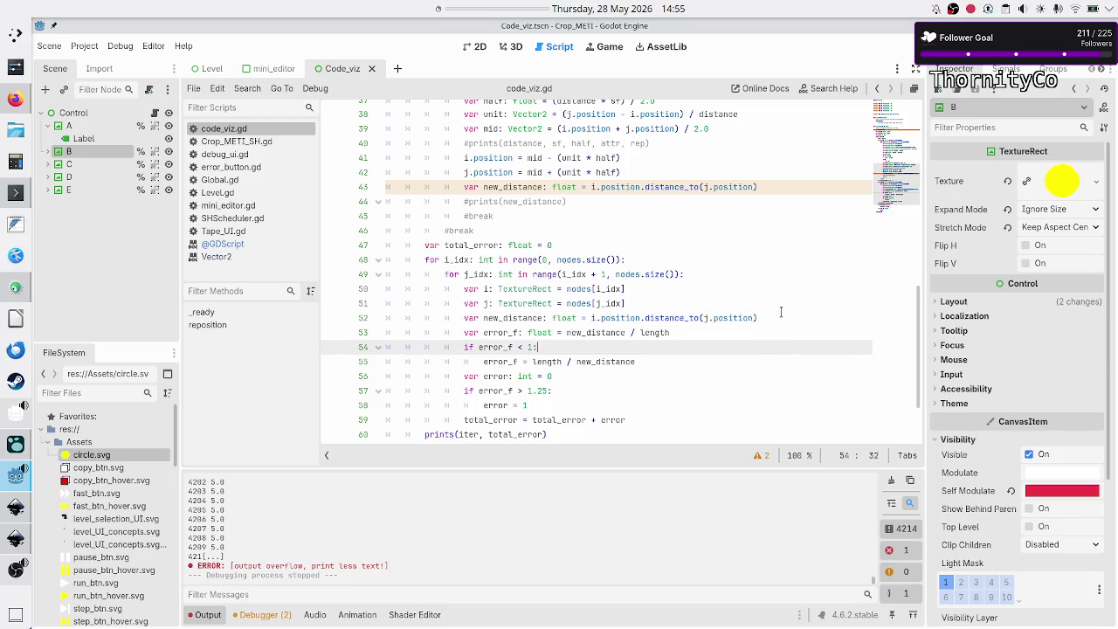
key("Down")
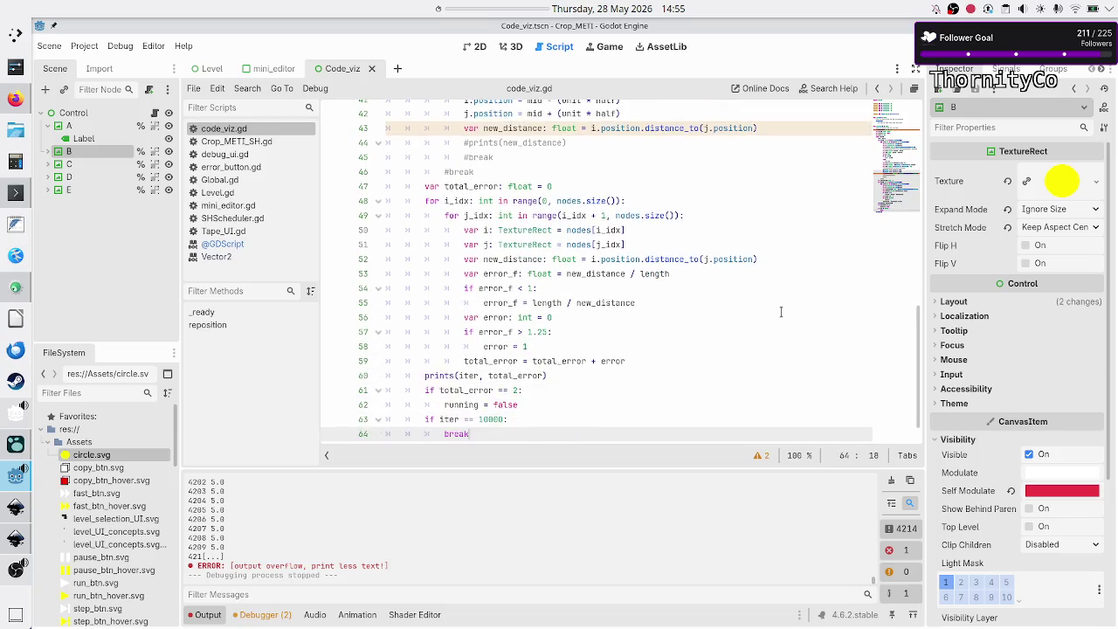
key("Left")
key("BackSpace")
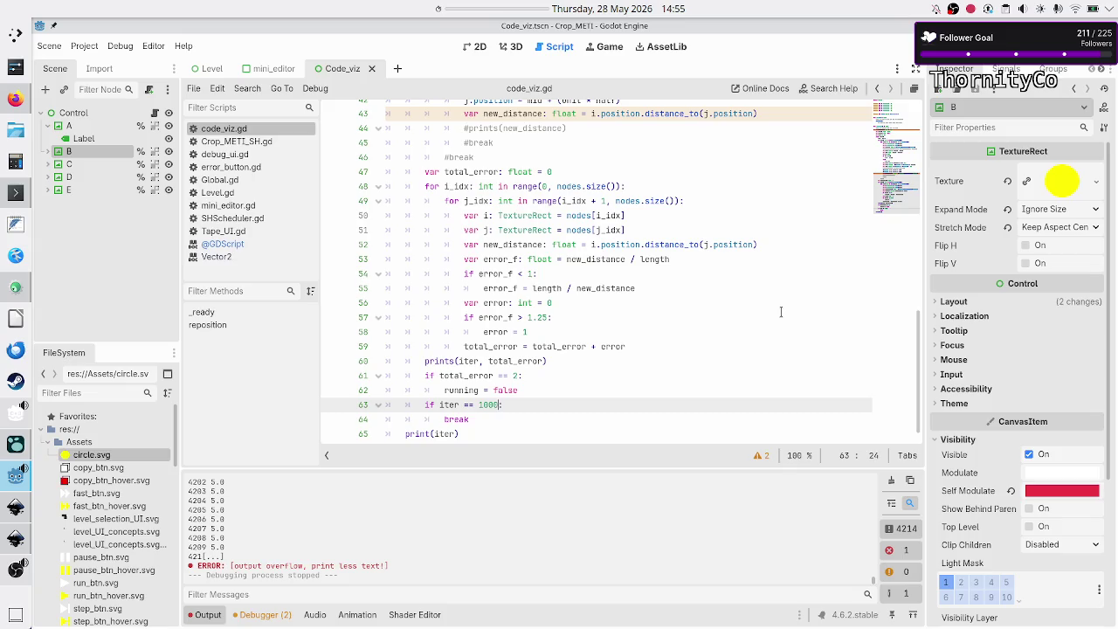
Replace total_error in line 60's prints call with i_idx, j_idx.
key("Up")
key("Up")
key("Up")
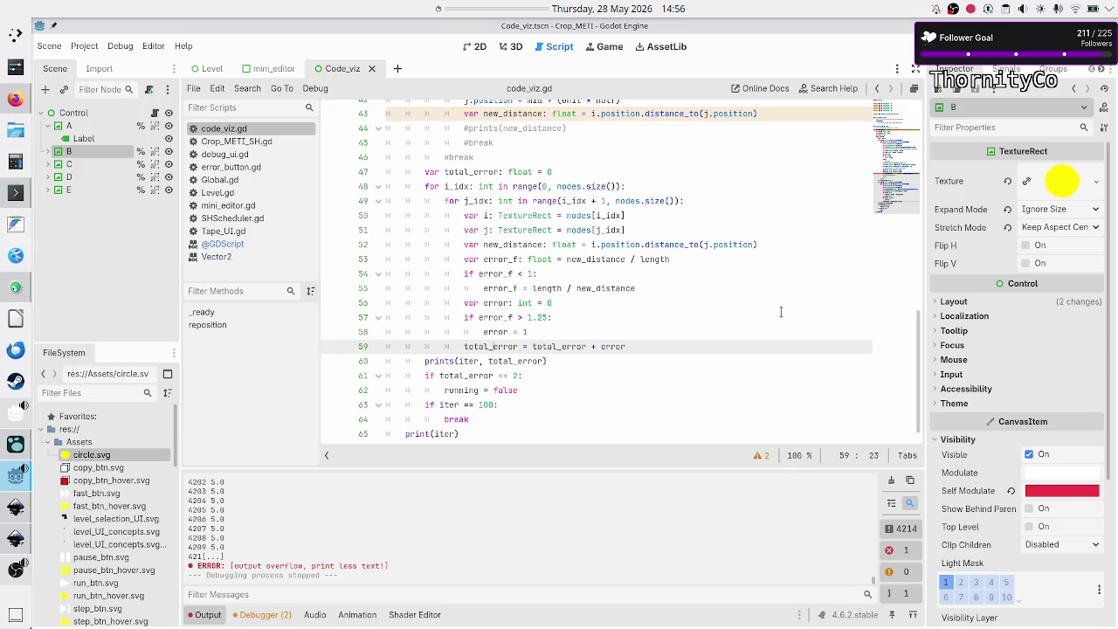
key("Up")
key("Up")
key("Up")
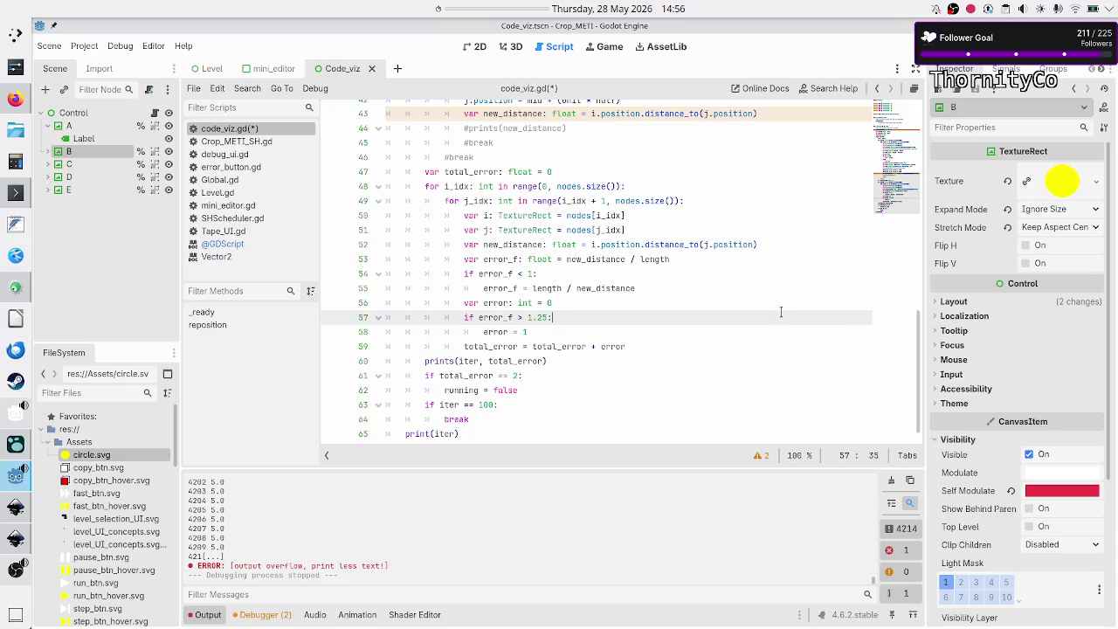
key("Right")
key("Right")
key("Right")
key("Right")
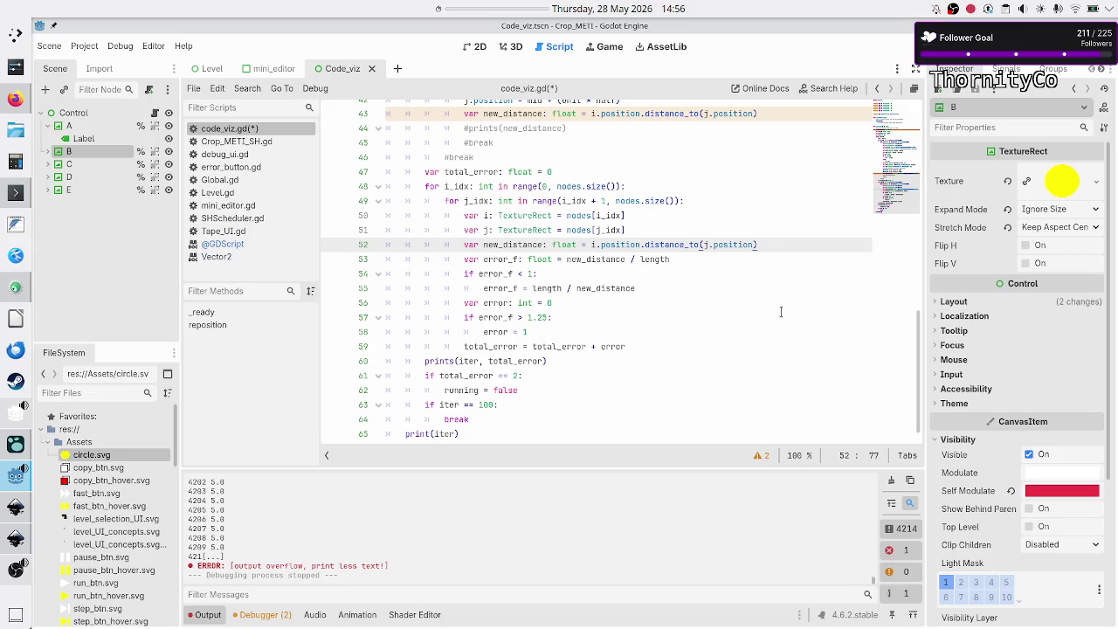
key("Down")
key("Down")
key("Down")
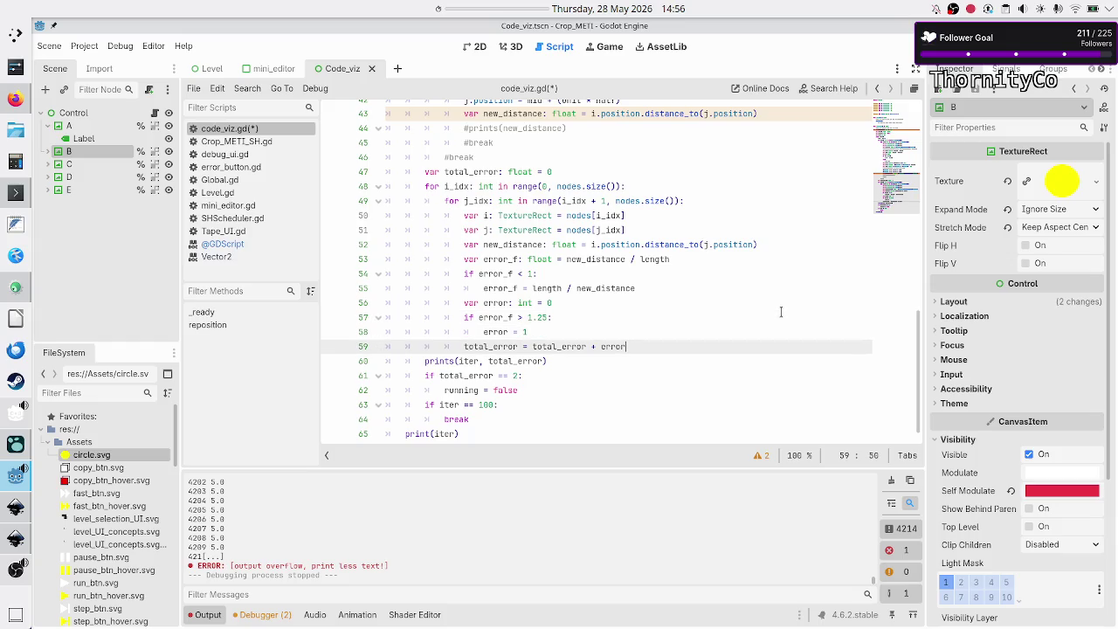
key("Down")
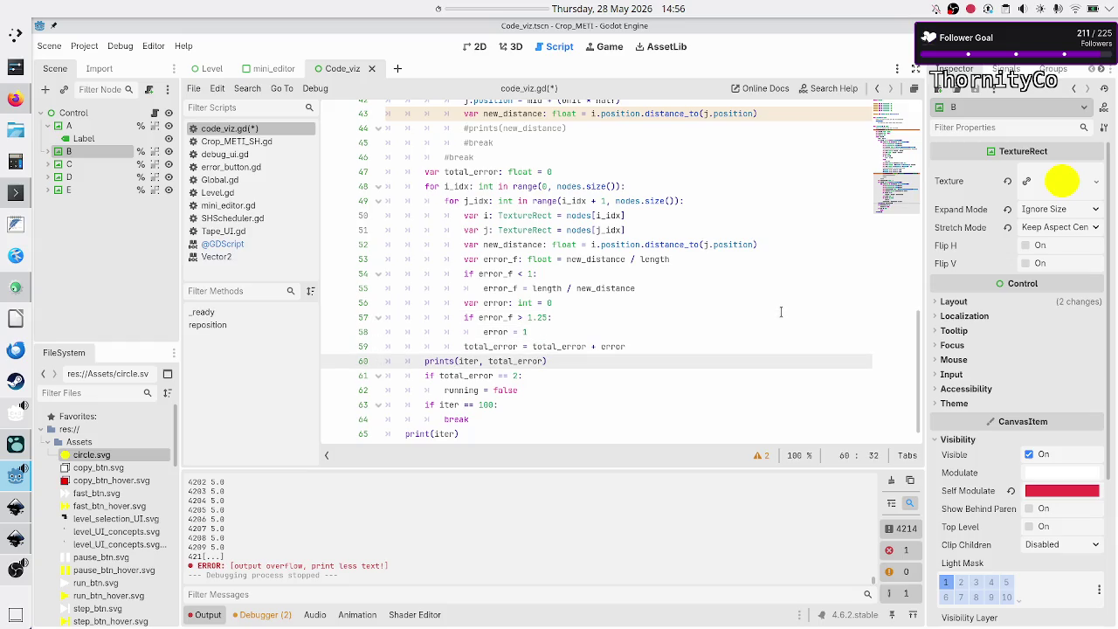
key("BackSpace")
key("BackSpace")
key("BackSpace")
type("i_idx")
type(", j_")
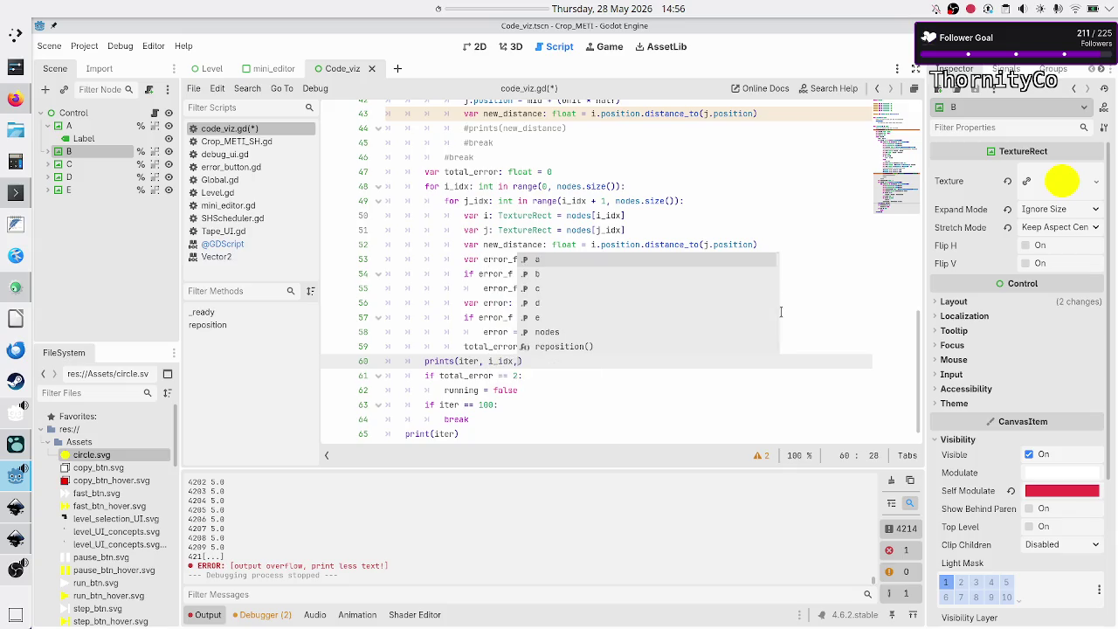
type("idx")
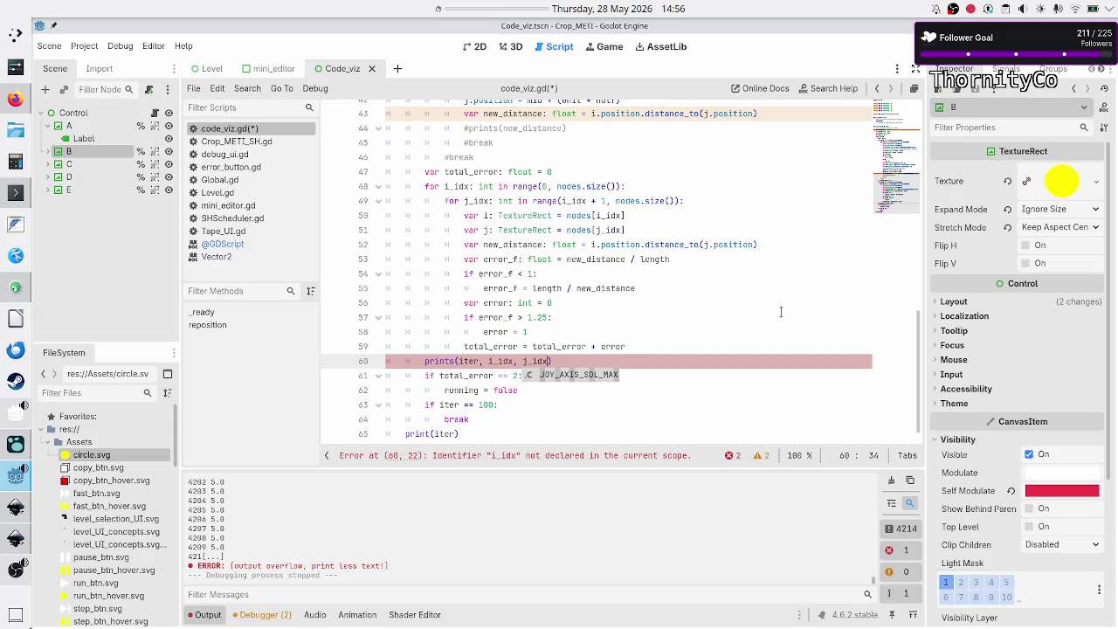
Indent the prints line 60 two levels deeper into the inner loop.
key("Escape")
key("Left")
key("Left")
key("Left")
key("Left")
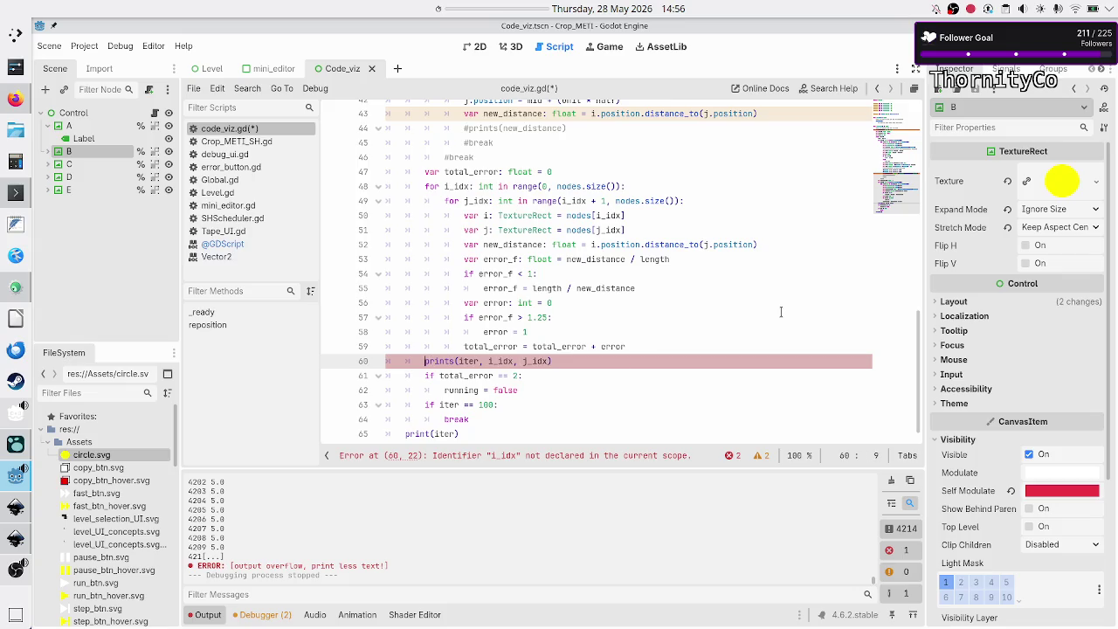
key("Right")
key("Down")
key("Down")
key("Down")
key("End")
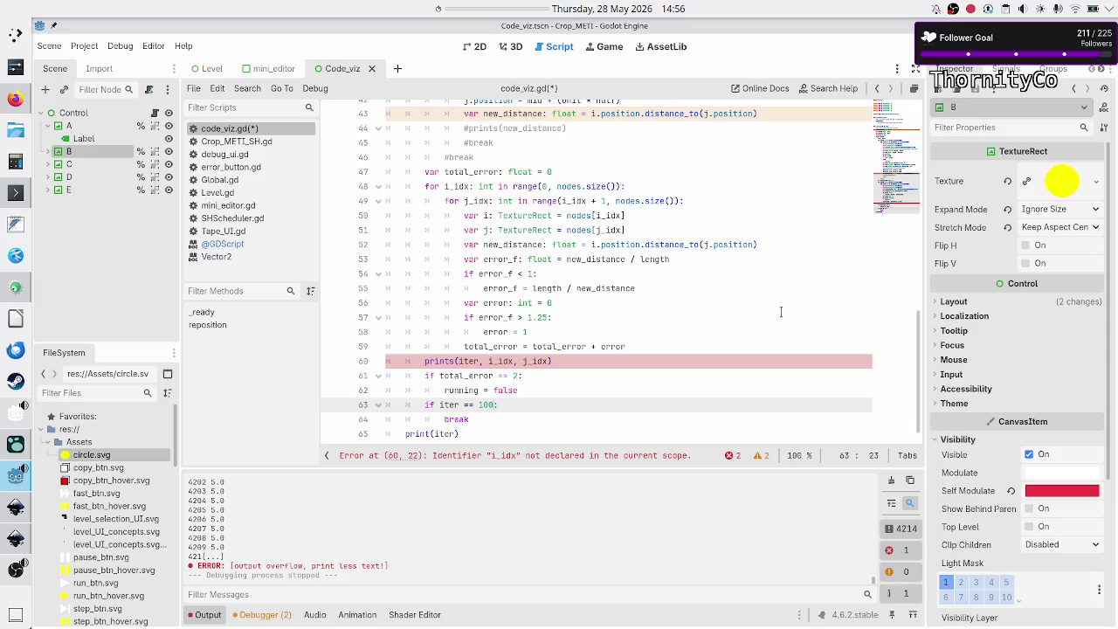
key("Up")
key("Up")
key("Up")
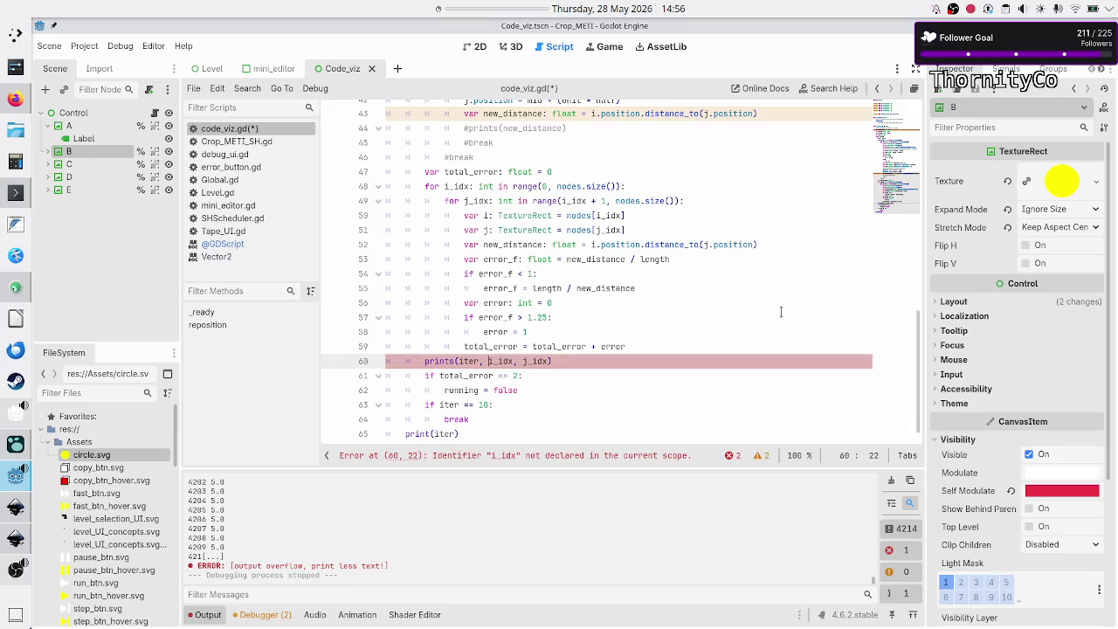
key("Left")
key("Left")
key("Left")
key("Tab")
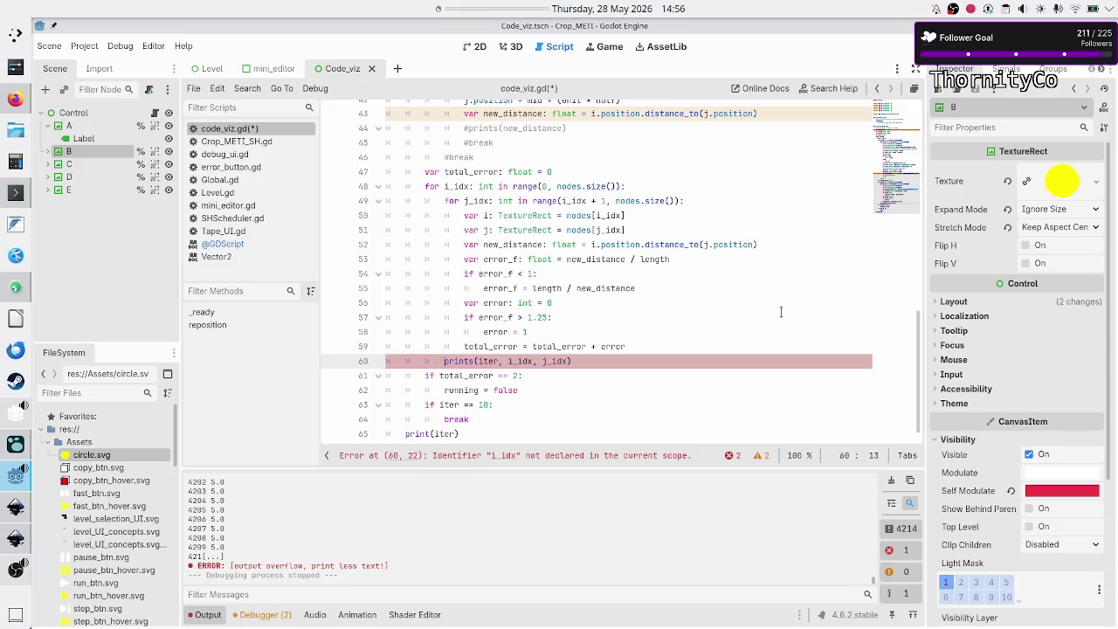
key("Tab")
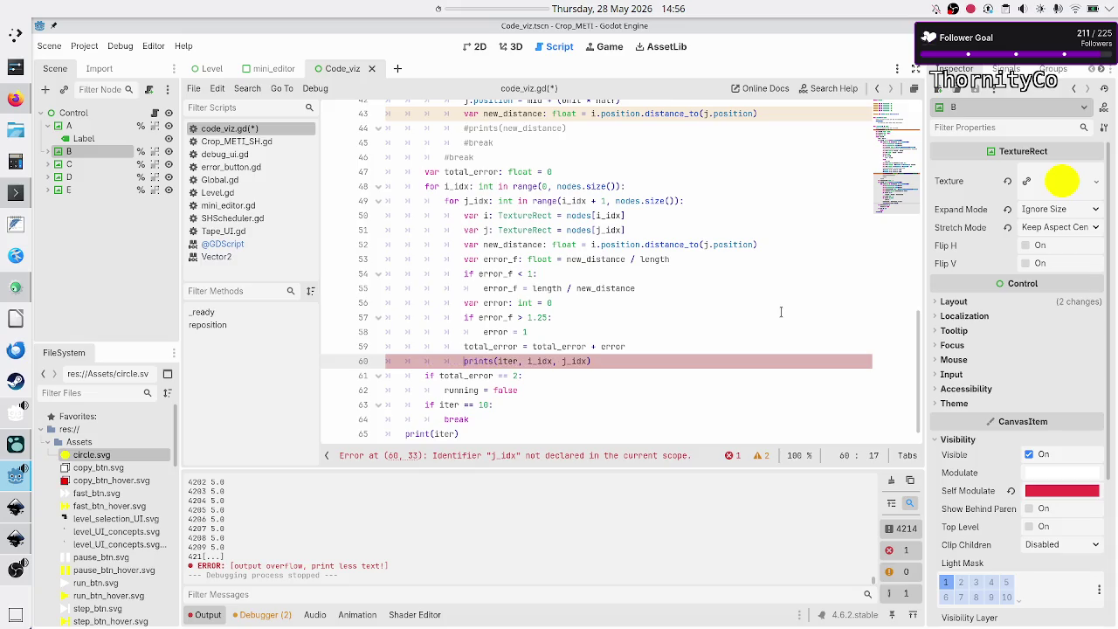
key("Right")
key("Right")
key("Right")
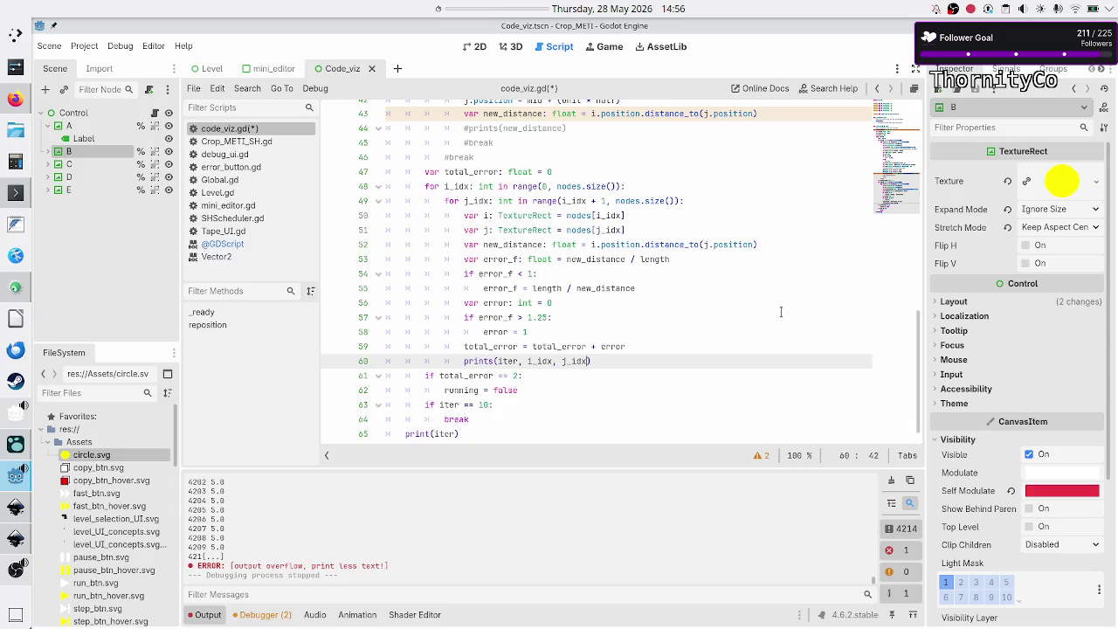
Add new_distance, error_f, error and total_error to the prints arguments, then run the game.
type(", ")
type("new_dist")
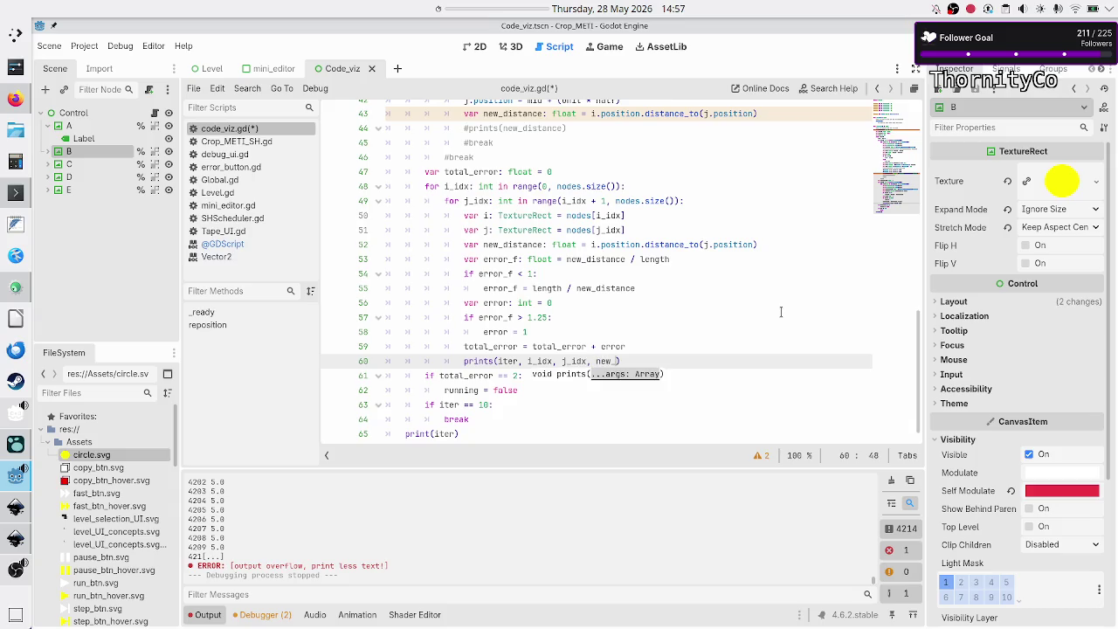
key("Return")
type(", ")
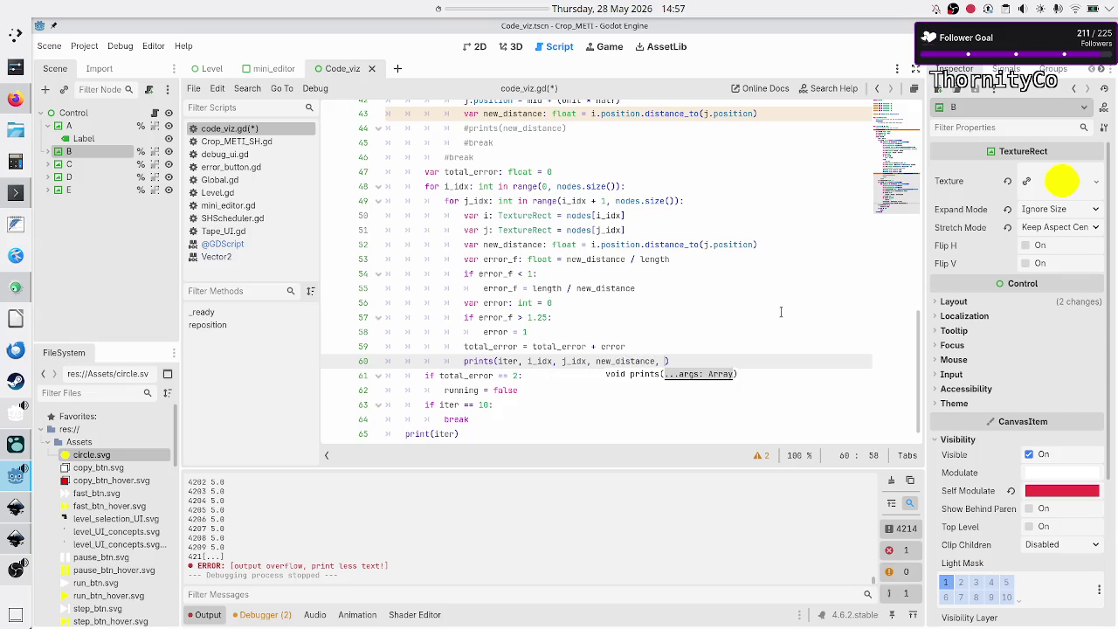
type("error")
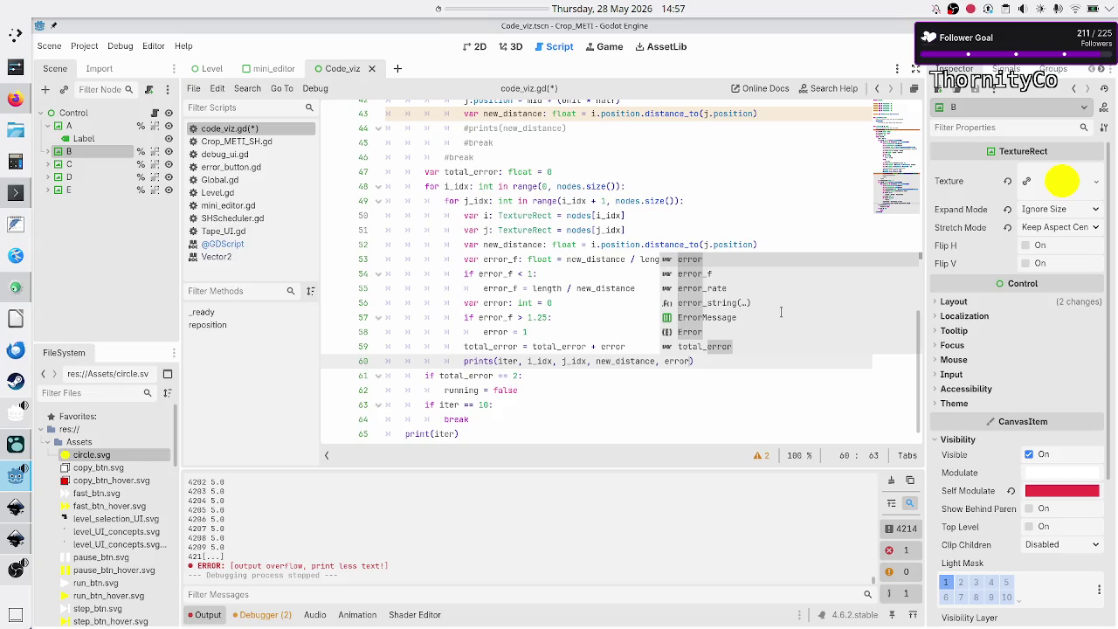
type("_f, error")
type(", total_err")
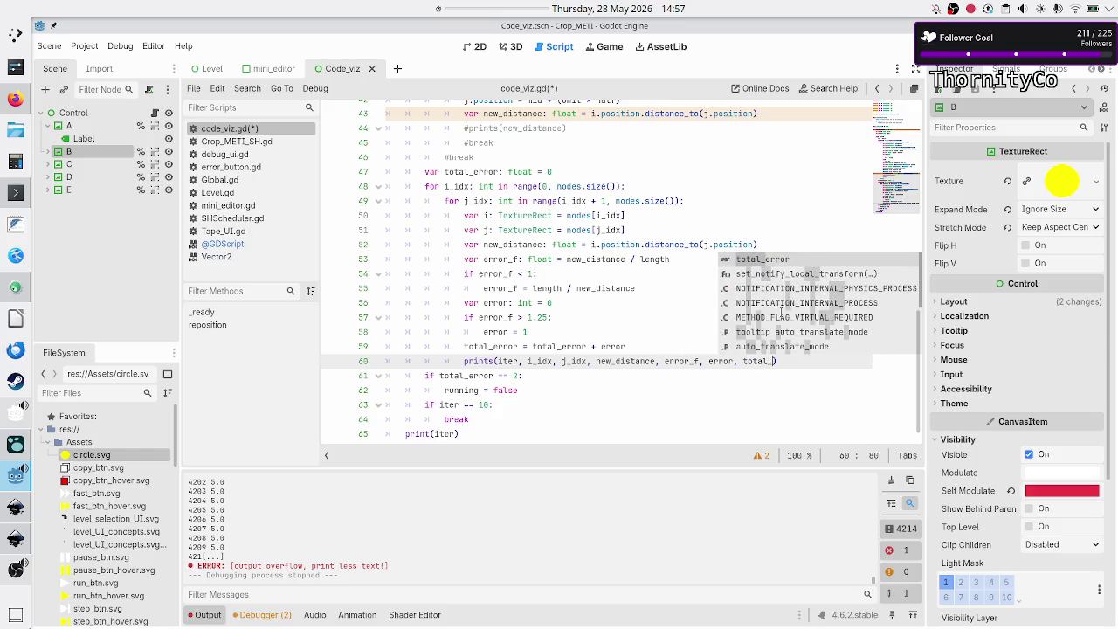
key("Return")
key("Up")
key("Down")
key("Home")
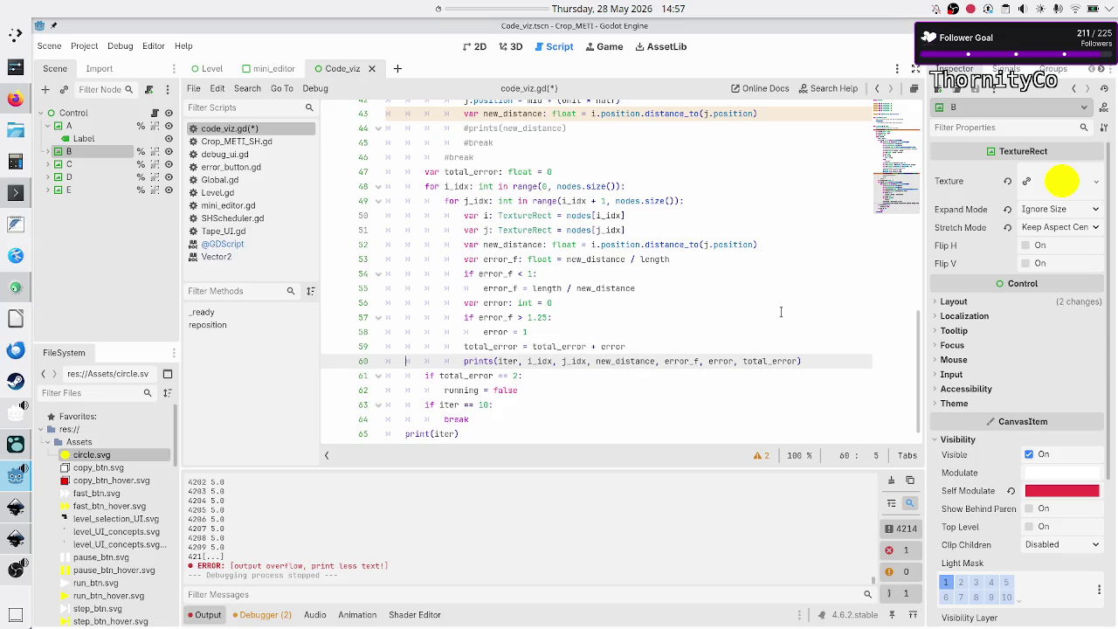
key("Down")
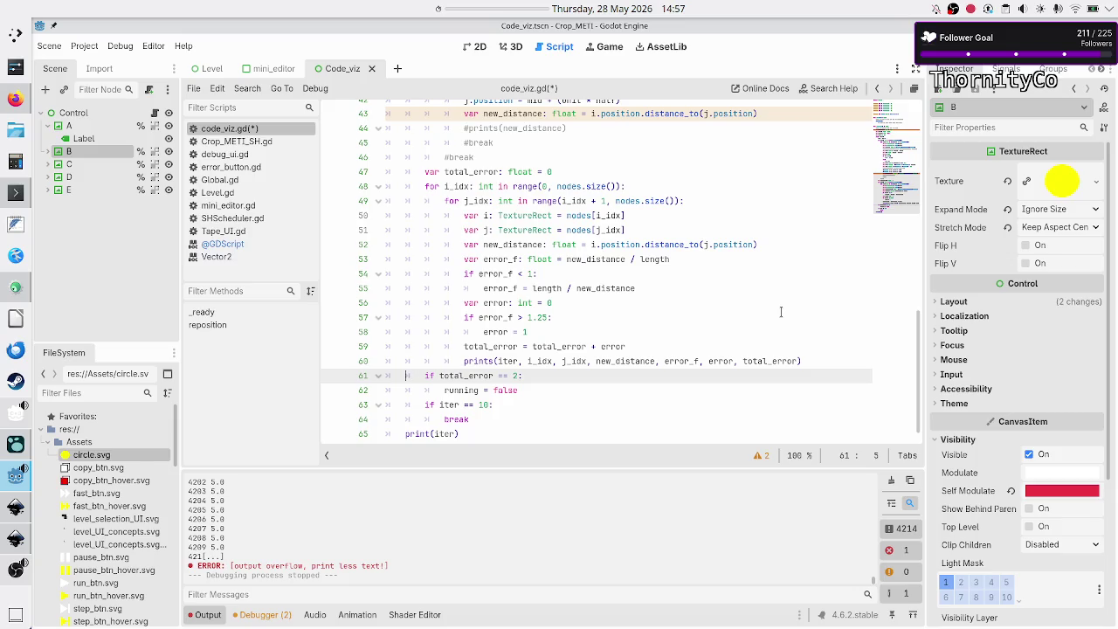
key("F6")
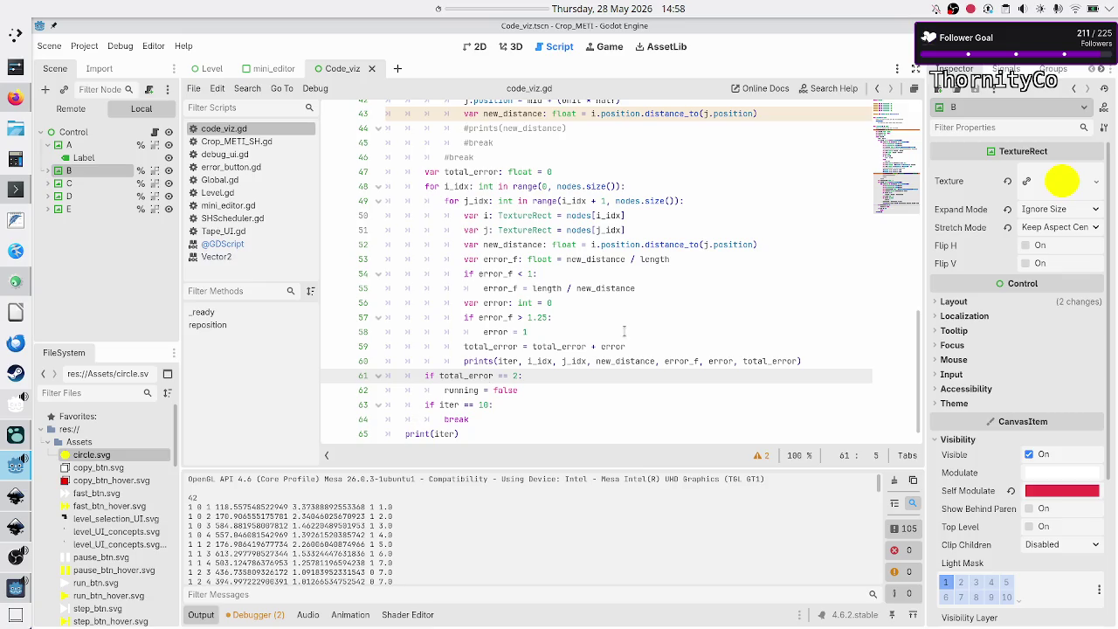
Scroll the Output log through iteration 1's per-pair rows as total_error climbs to 7.0.
mouse_move(682, 356)
scroll(567, 288, "up", 15)
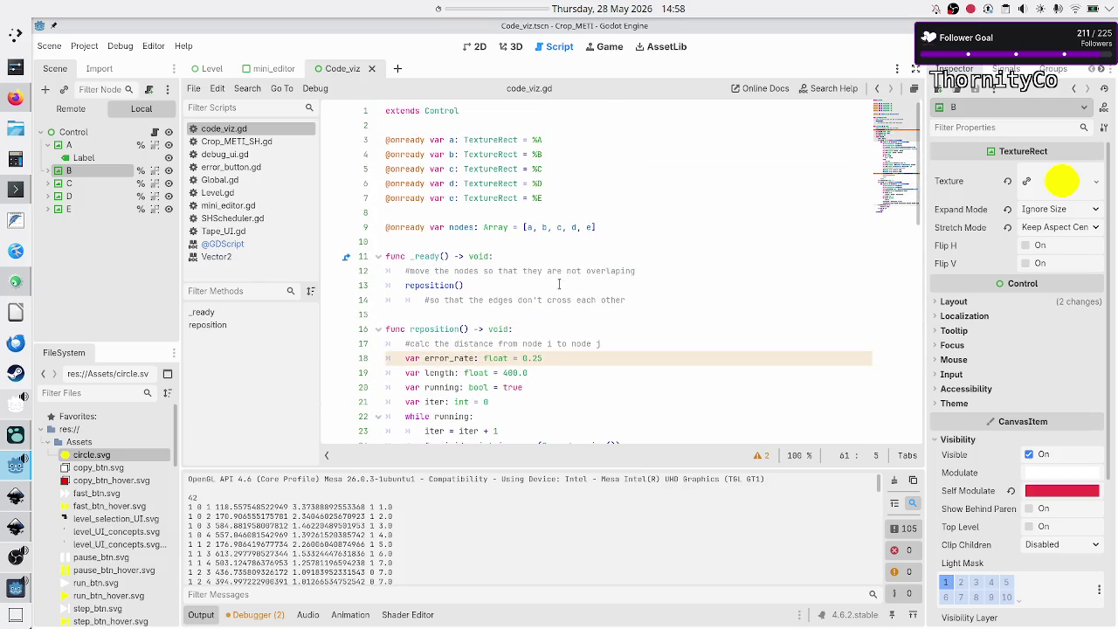
scroll(559, 284, "down", 8)
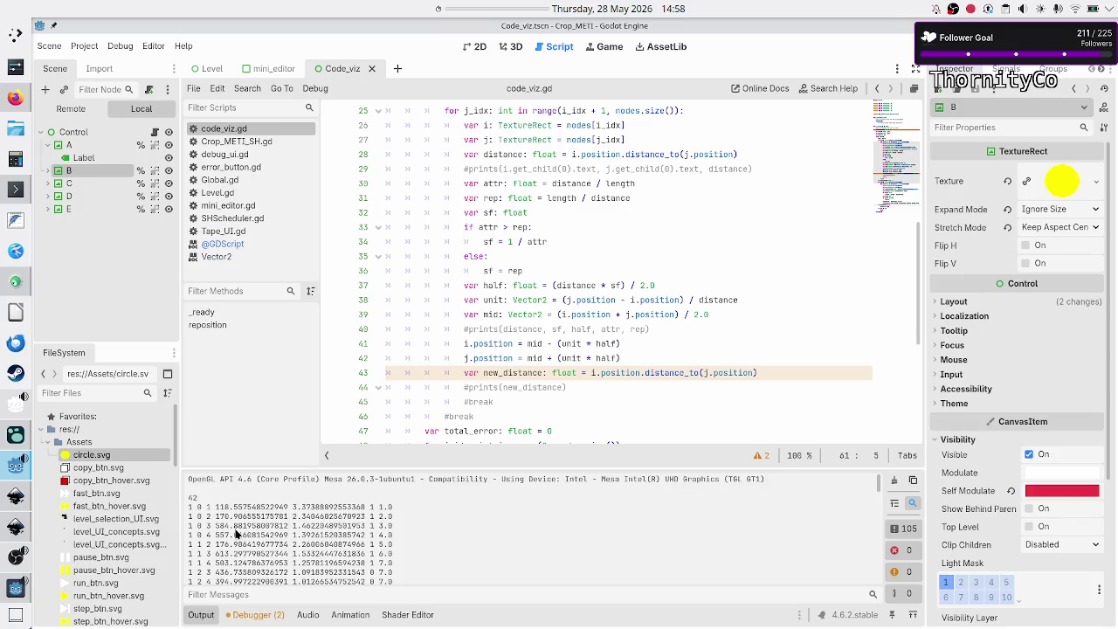
scroll(236, 534, "down", 1)
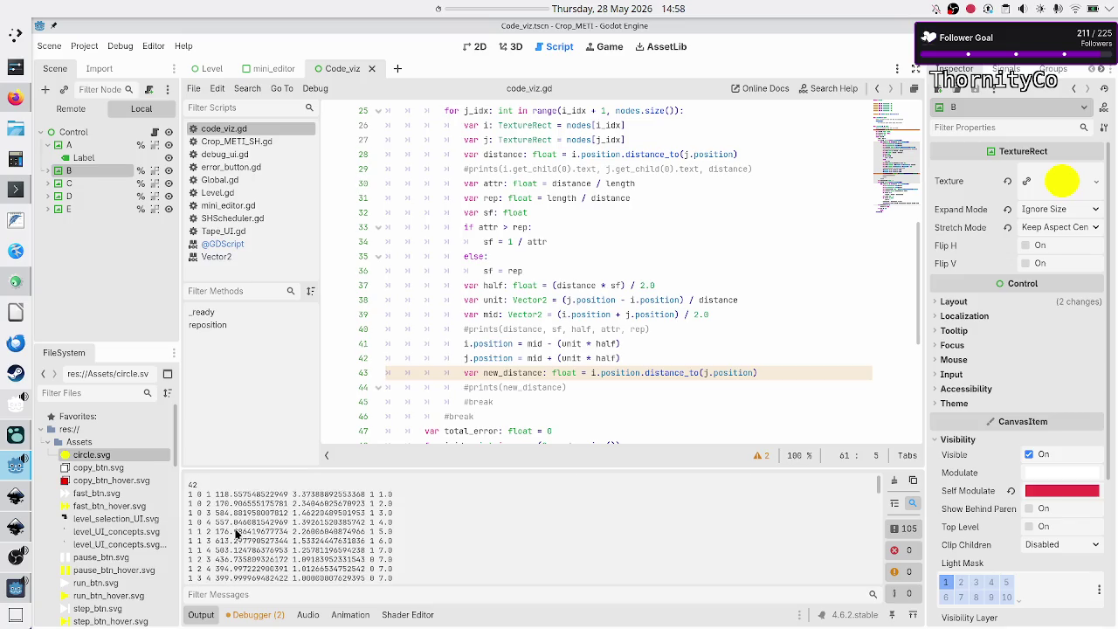
scroll(236, 534, "down", 1)
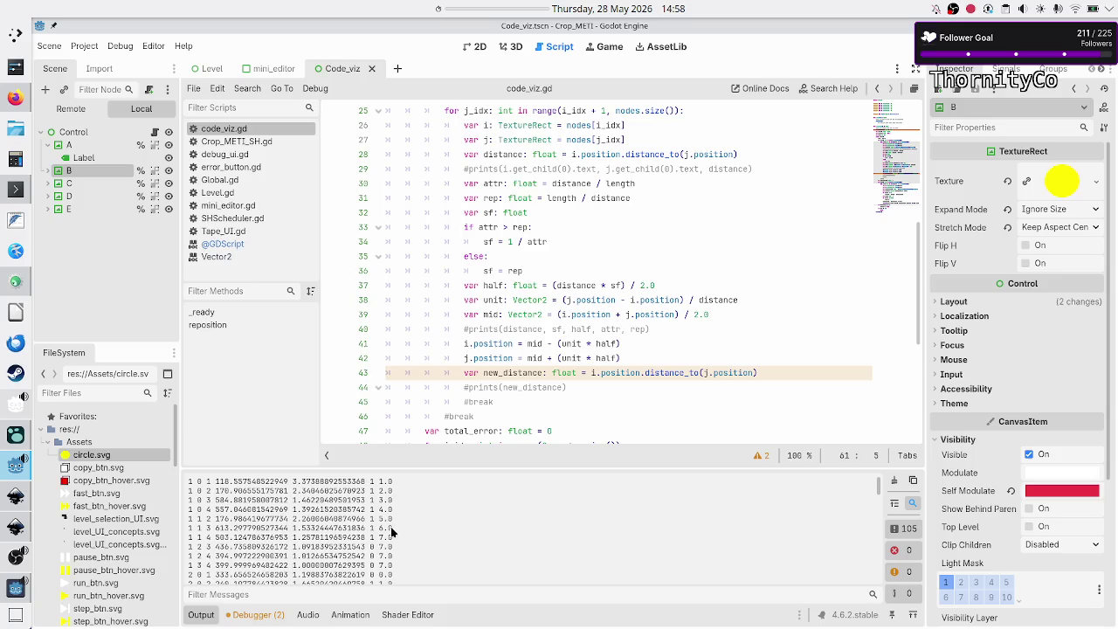
Highlight the output rows for pairs 2 0 1 through 2 0 3 in the log.
left_click_drag(390, 537, 379, 537)
scroll(354, 527, "down", 1)
scroll(349, 520, "down", 3)
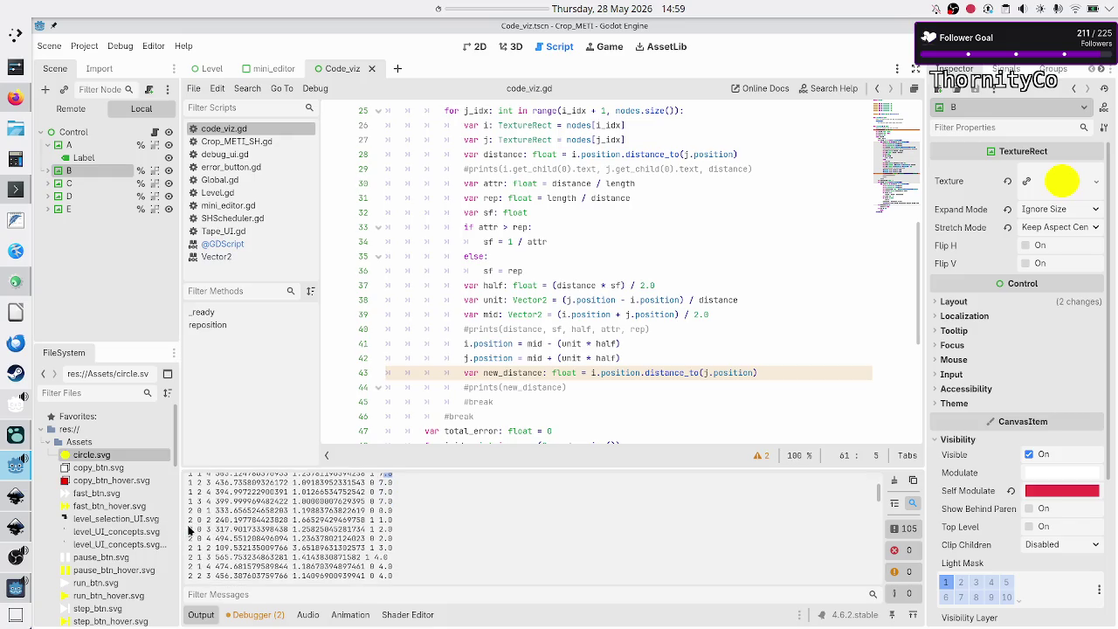
mouse_move(185, 511)
left_mouse_down()
mouse_move(419, 530)
mouse_move(419, 584)
mouse_move(416, 552)
left_mouse_up()
scroll(416, 554, "up", 3)
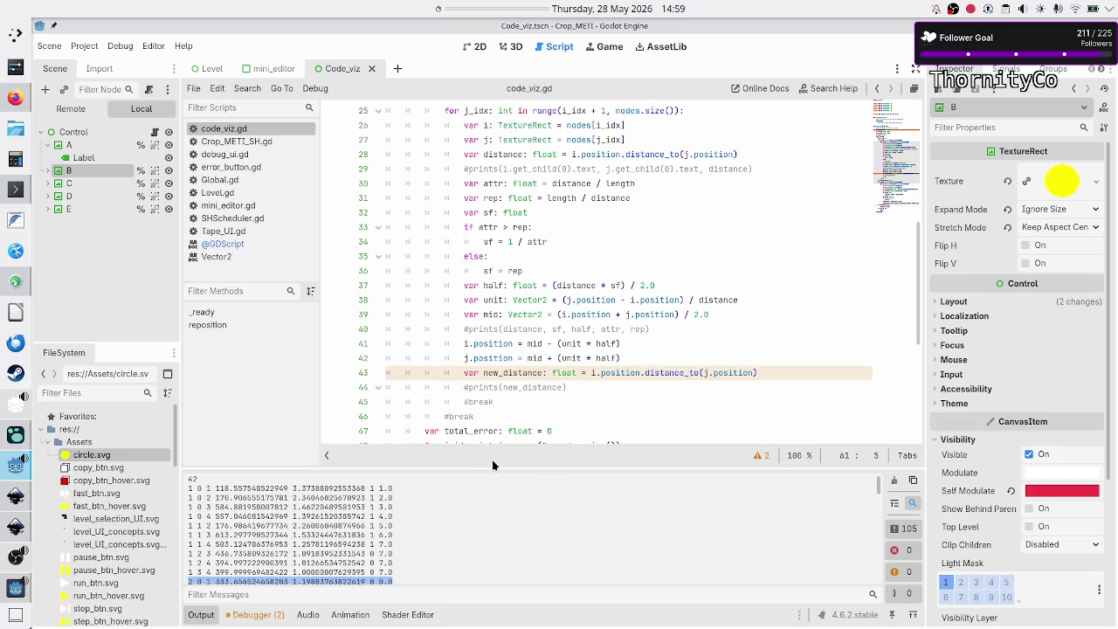
Make the output log taller, select the iteration-4 rows, and scroll down to iteration 10.
left_click_drag(489, 470, 481, 209)
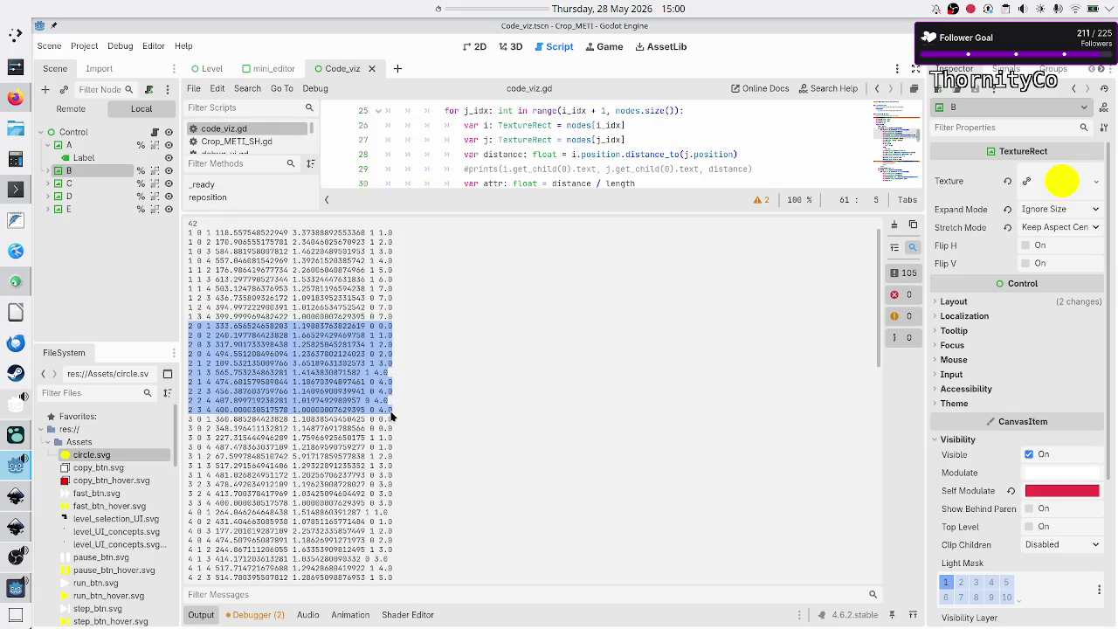
scroll(432, 400, "down", 2)
scroll(433, 402, "down", 4)
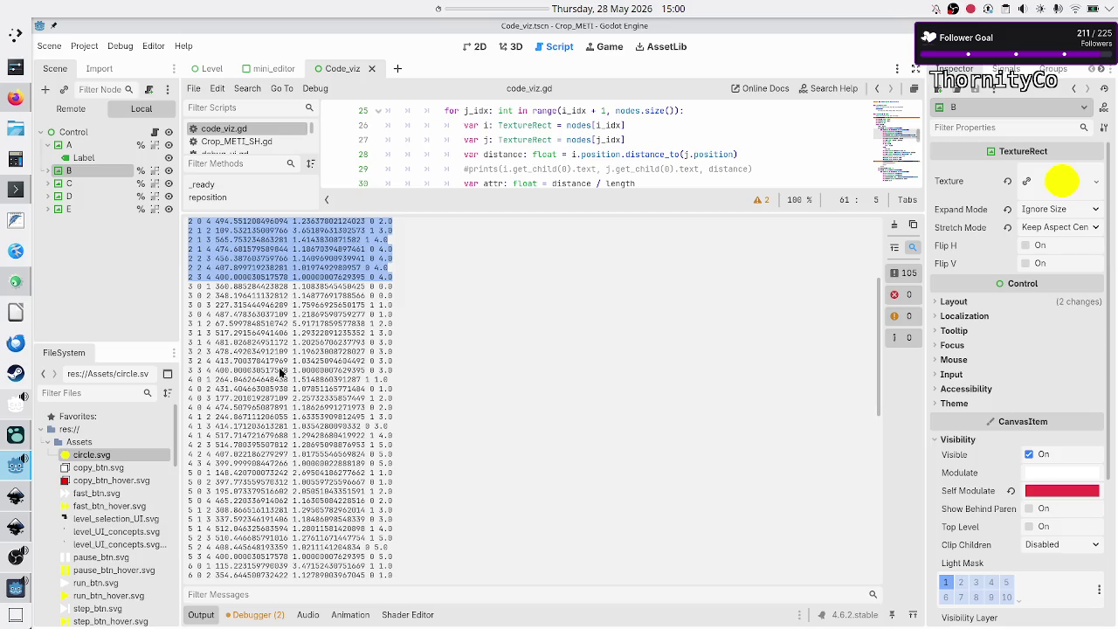
left_click_drag(394, 371, 333, 371)
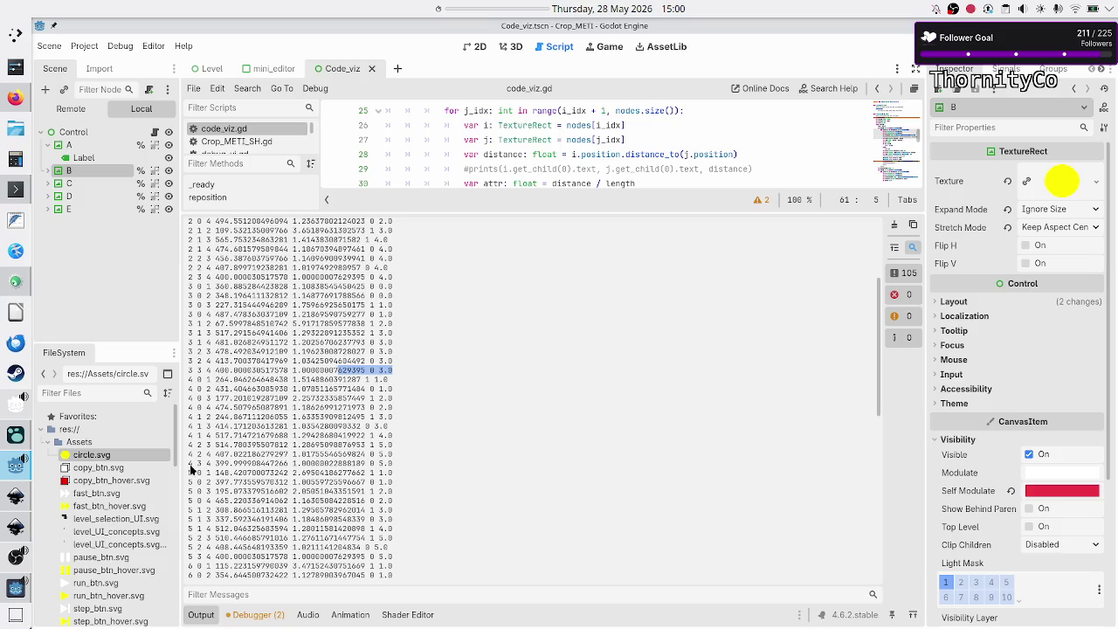
left_click_drag(190, 464, 396, 461)
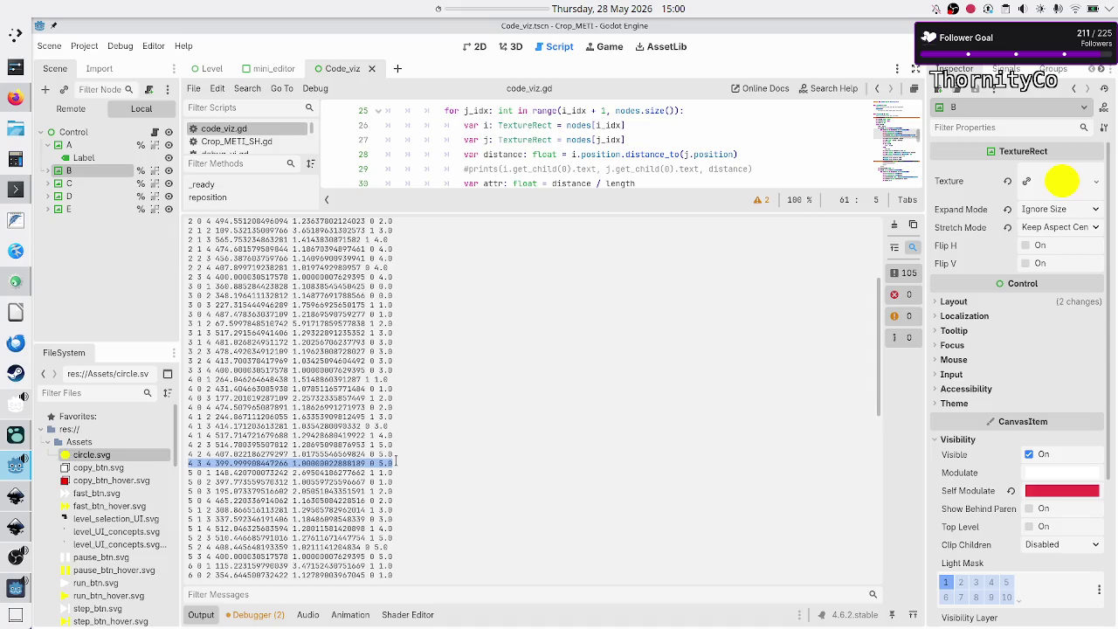
left_click_drag(189, 421, 415, 467)
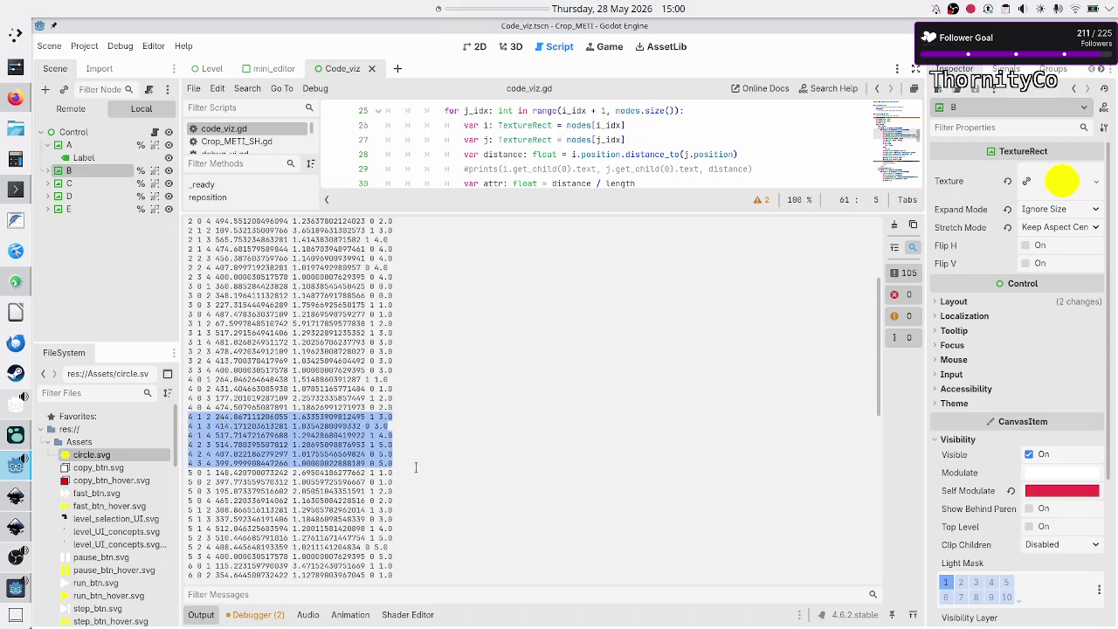
left_click(416, 467)
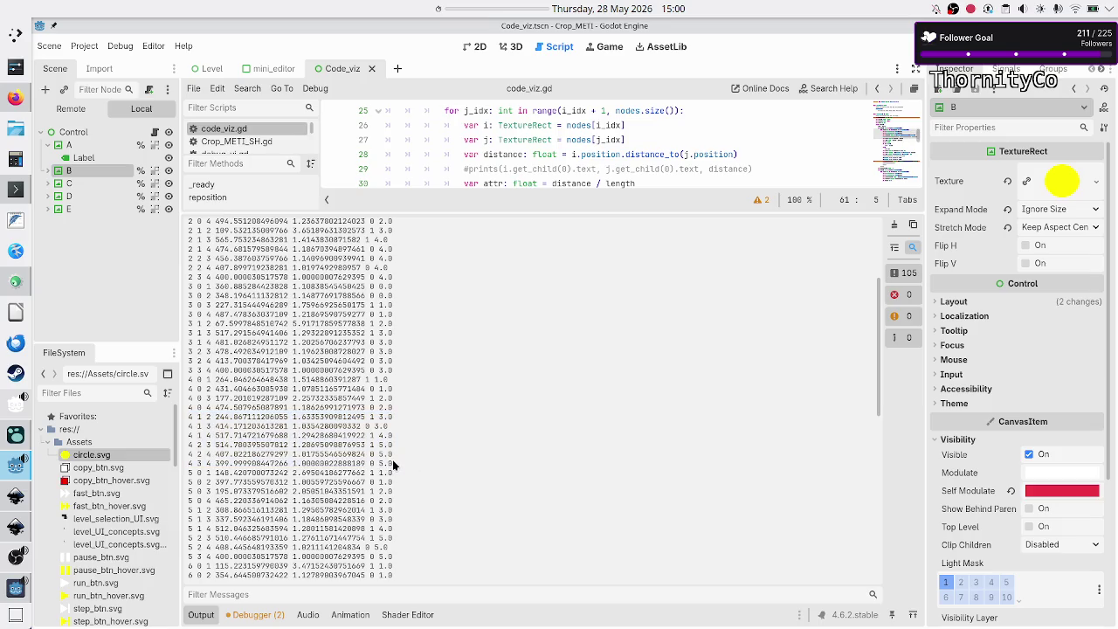
mouse_move(392, 463)
left_mouse_down()
mouse_move(288, 431)
mouse_move(185, 379)
left_mouse_up()
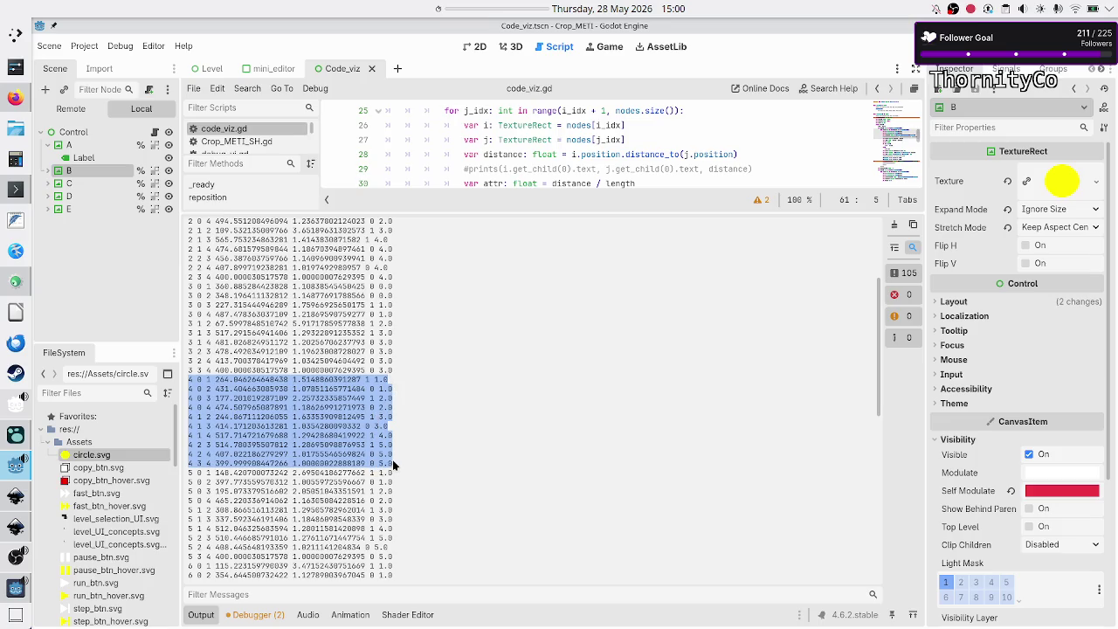
scroll(446, 419, "down", 3)
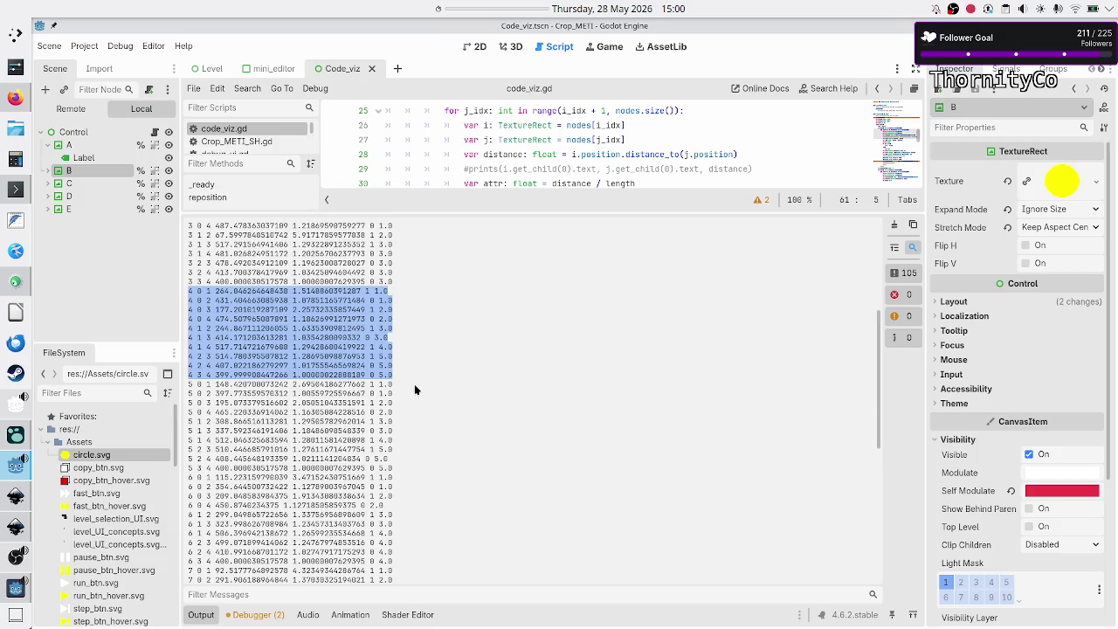
scroll(414, 389, "down", 7)
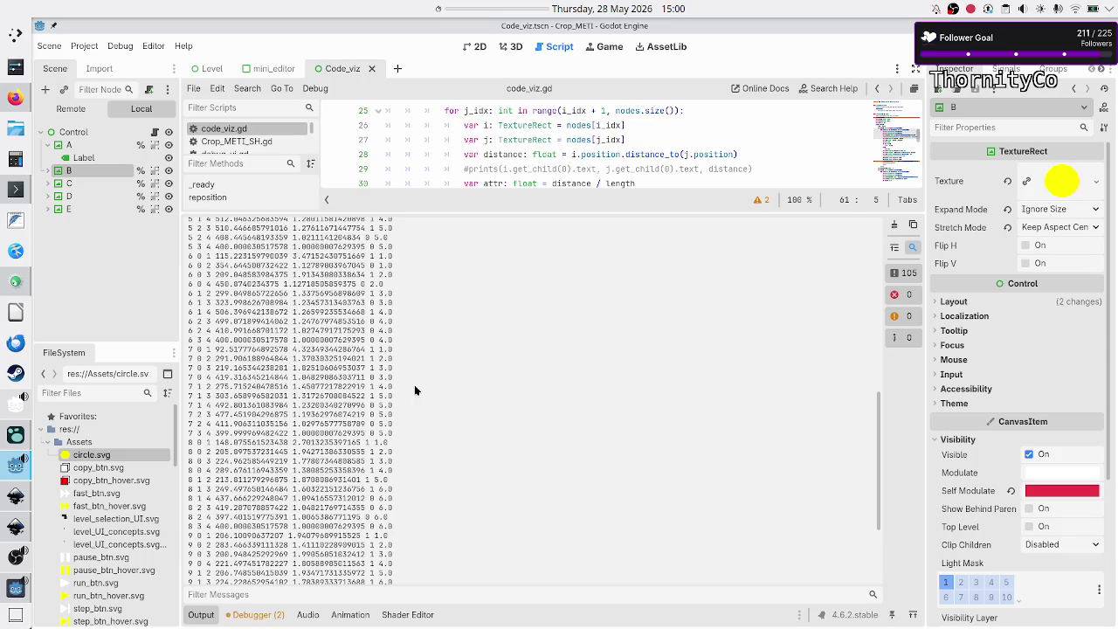
scroll(415, 391, "down", 5)
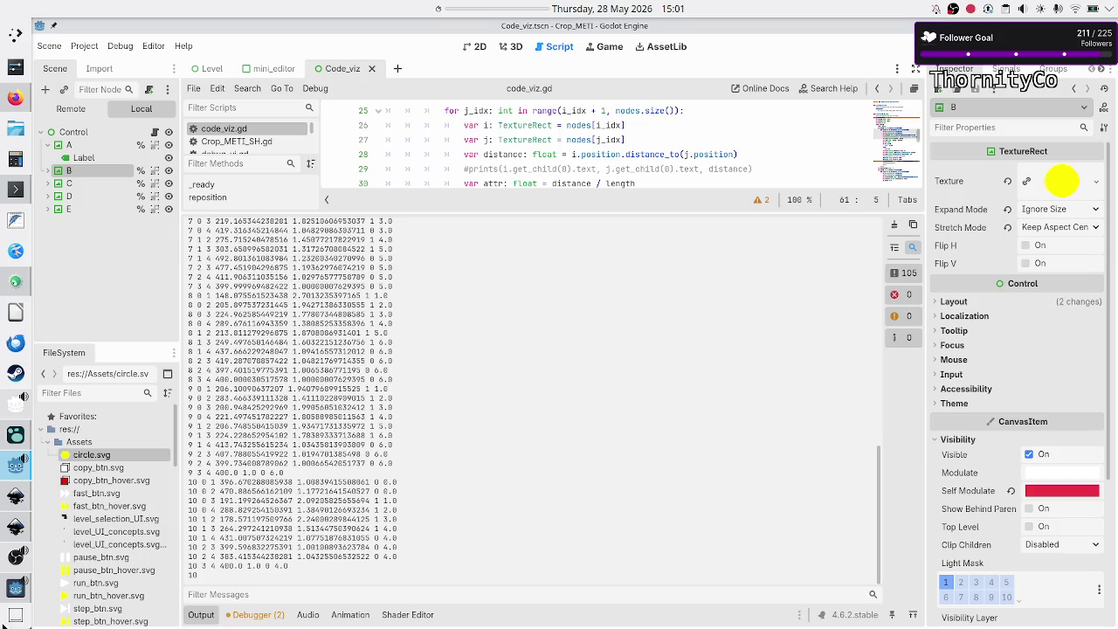
Close the Crop_METI game window, restore the script editor height, and switch to the Firefox sketch.
left_click(16, 586)
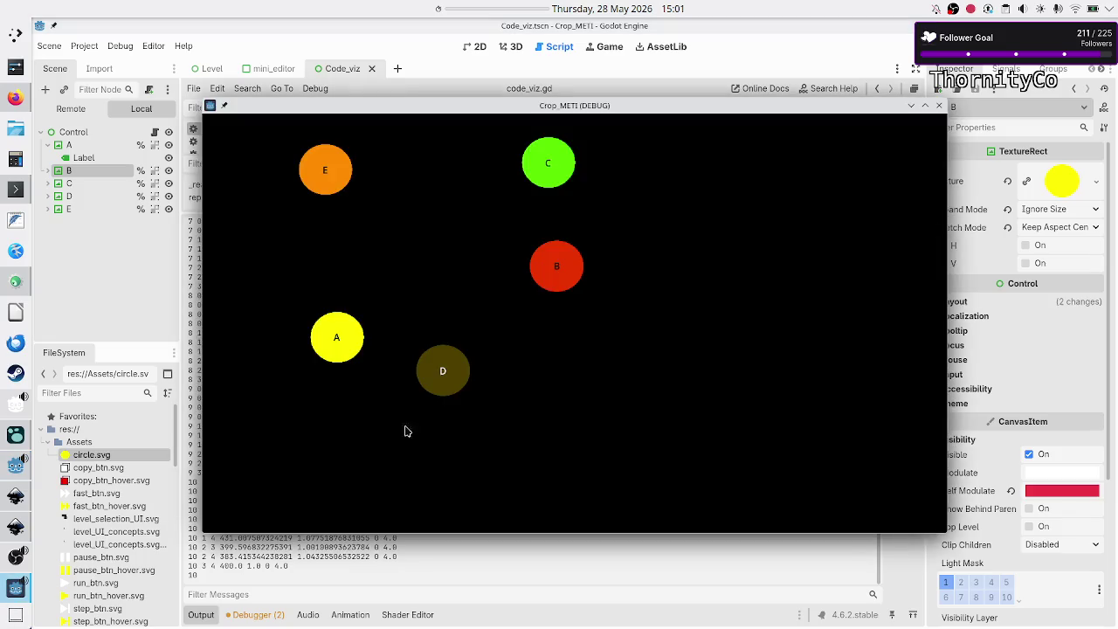
left_click(939, 105)
left_click_drag(653, 212, 645, 464)
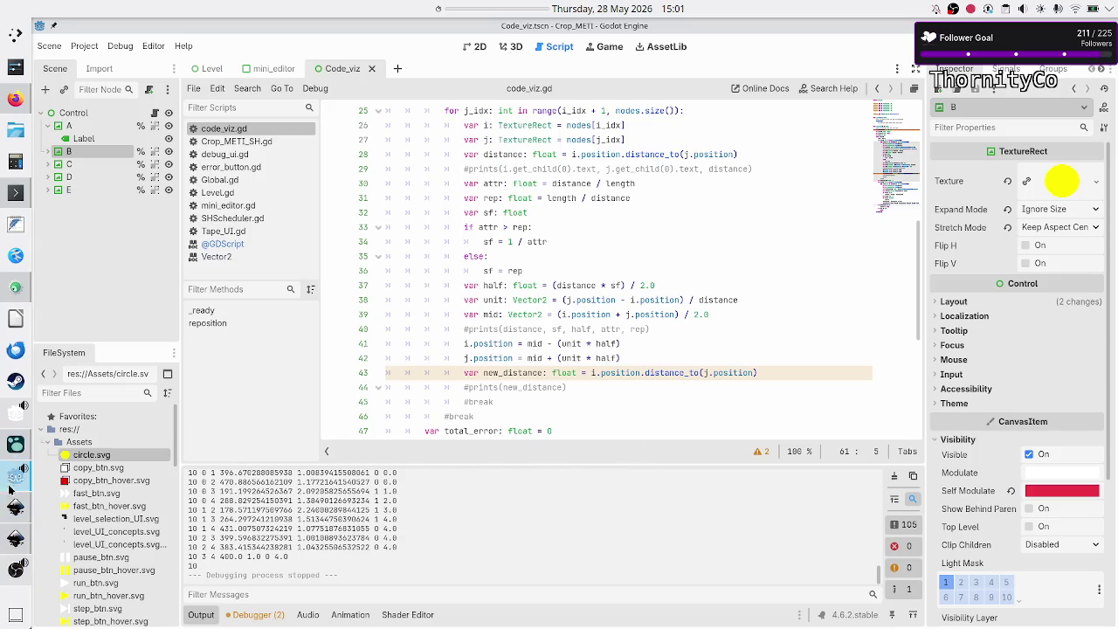
left_click(15, 96)
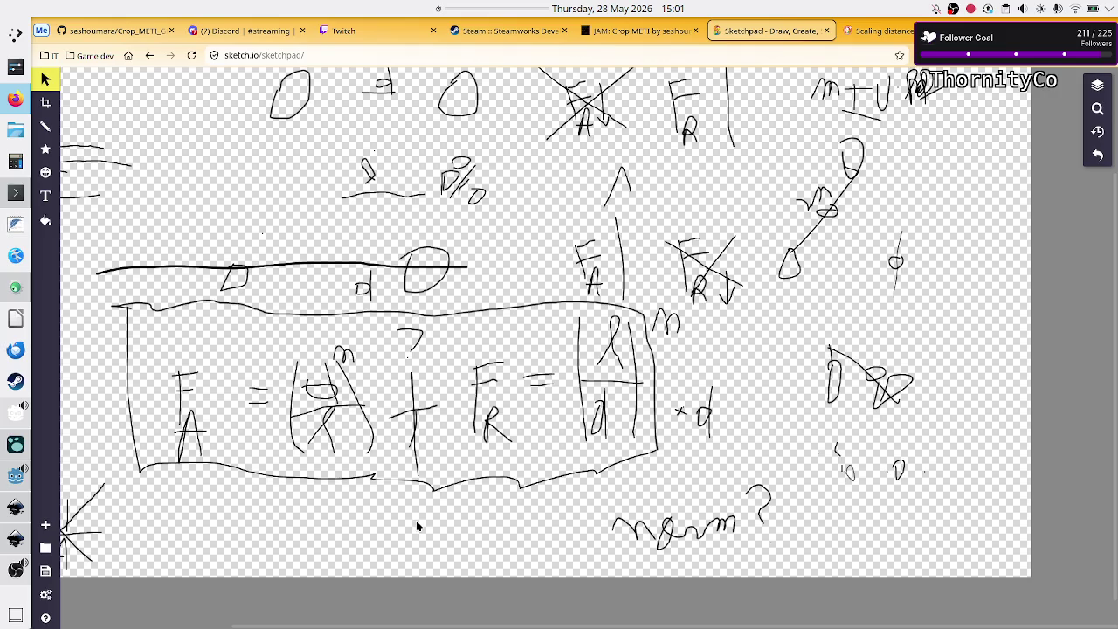
scroll(436, 407, "up", 5)
scroll(437, 407, "down", 10)
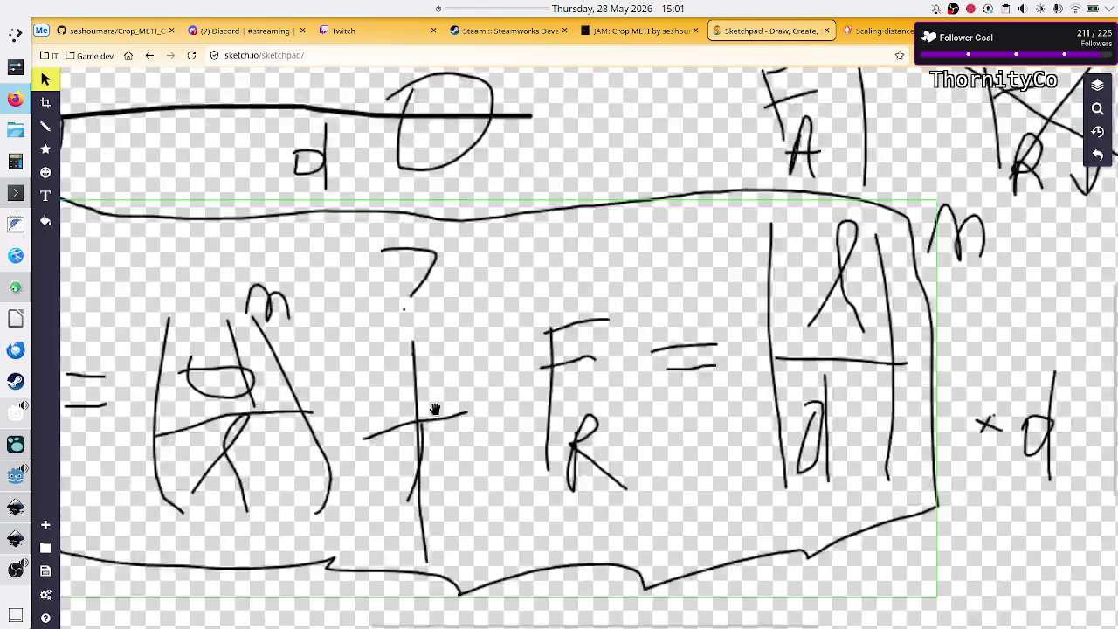
scroll(434, 408, "up", 2)
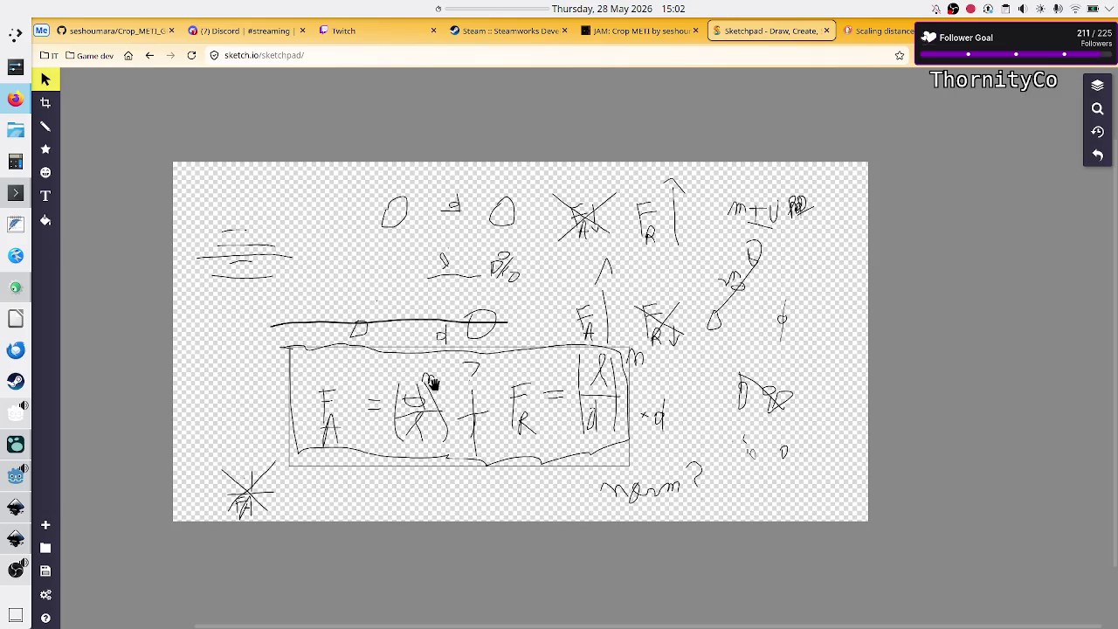
Change error_rate on line 18 from 0.25 to 0.24, run the game, then close it.
key("alt+Tab")
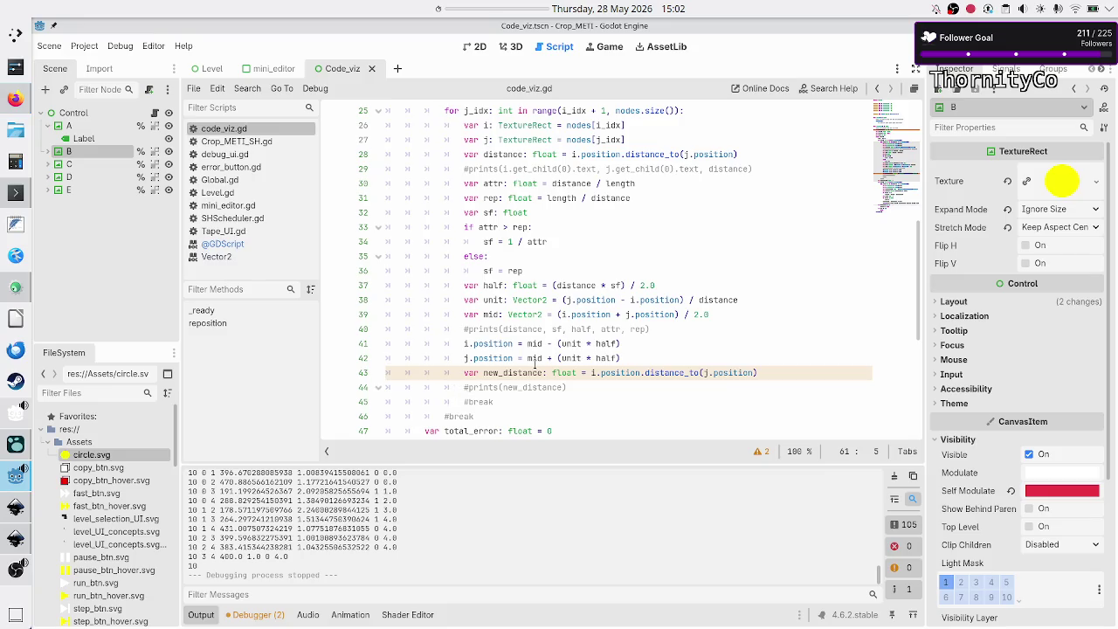
scroll(552, 271, "up", 8)
scroll(552, 271, "down", 5)
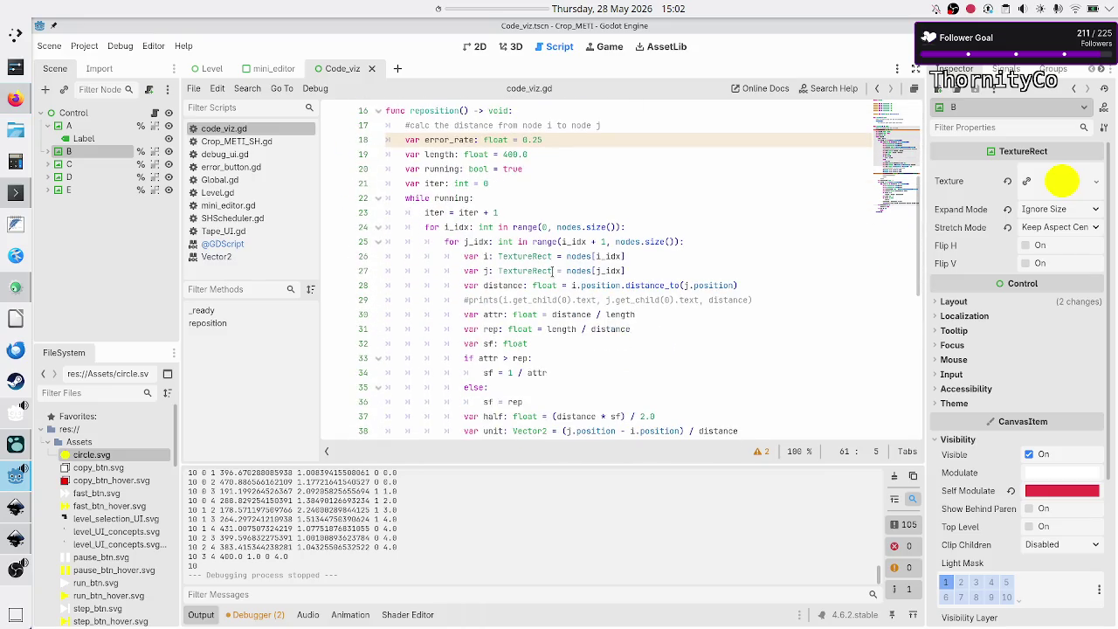
left_click(558, 137)
key("BackSpace")
type("4")
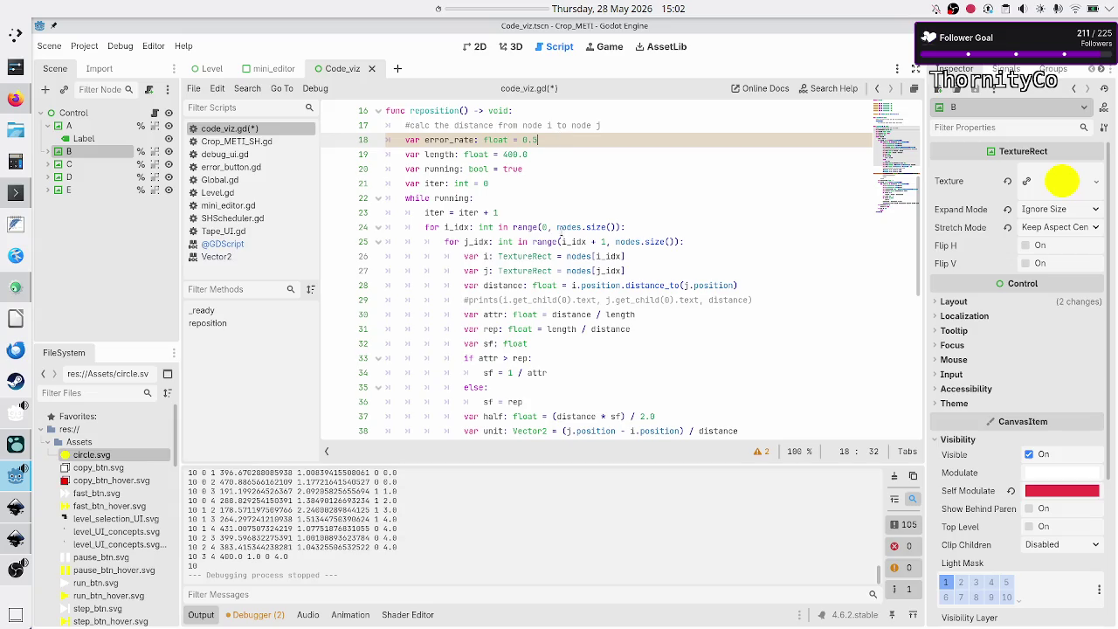
scroll(559, 240, "down", 9)
key("F6")
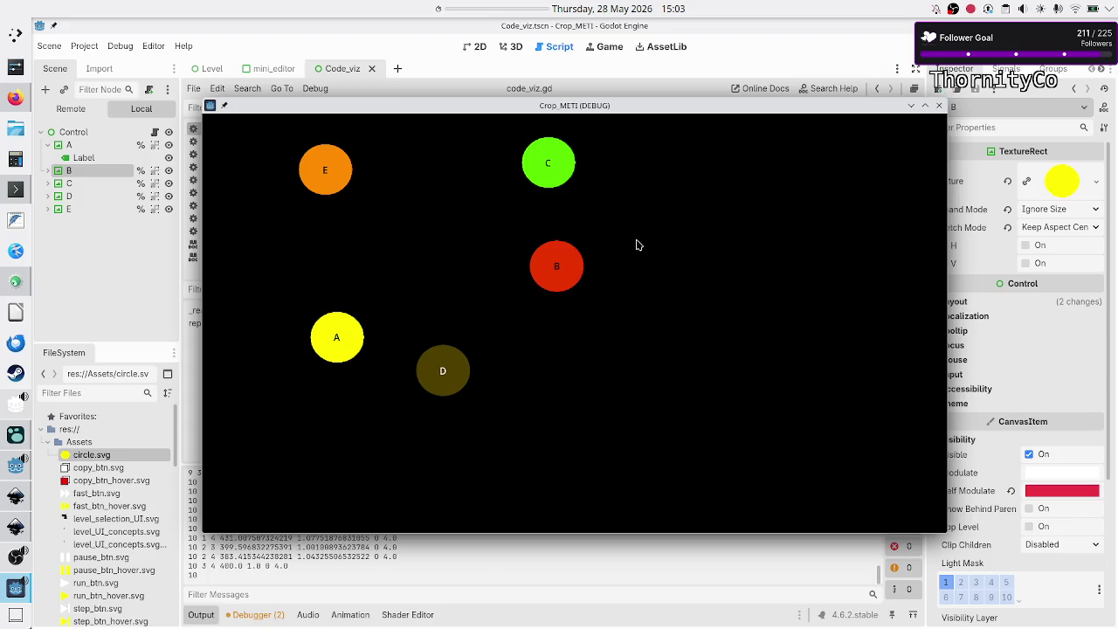
left_click(939, 106)
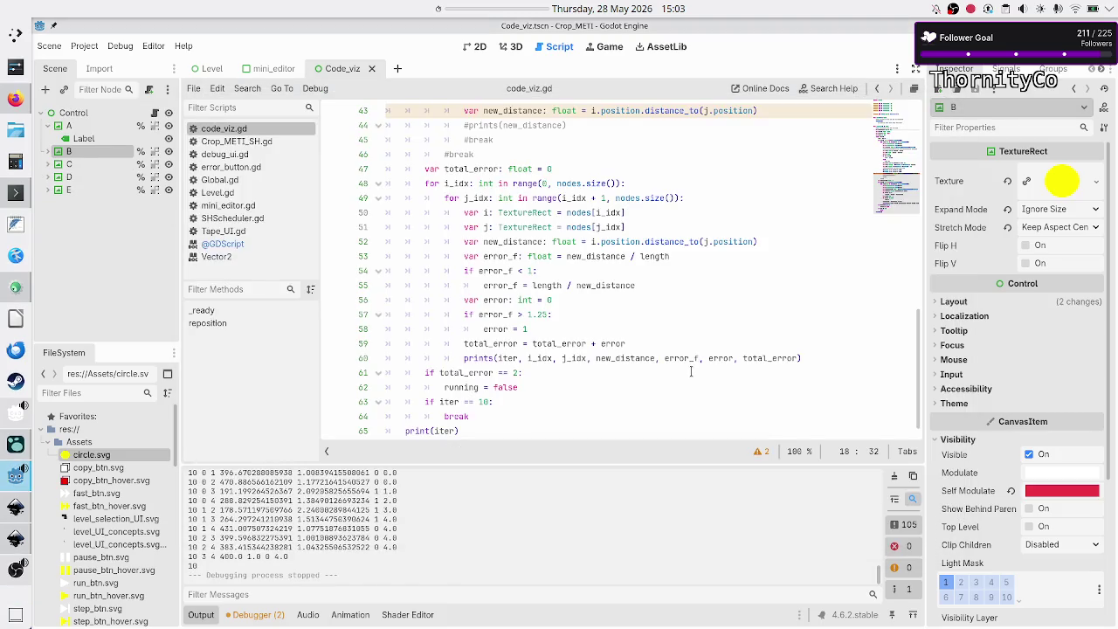
Raise the iteration limit on line 63 from 10 to 1000, run the game and close it.
left_click(613, 368)
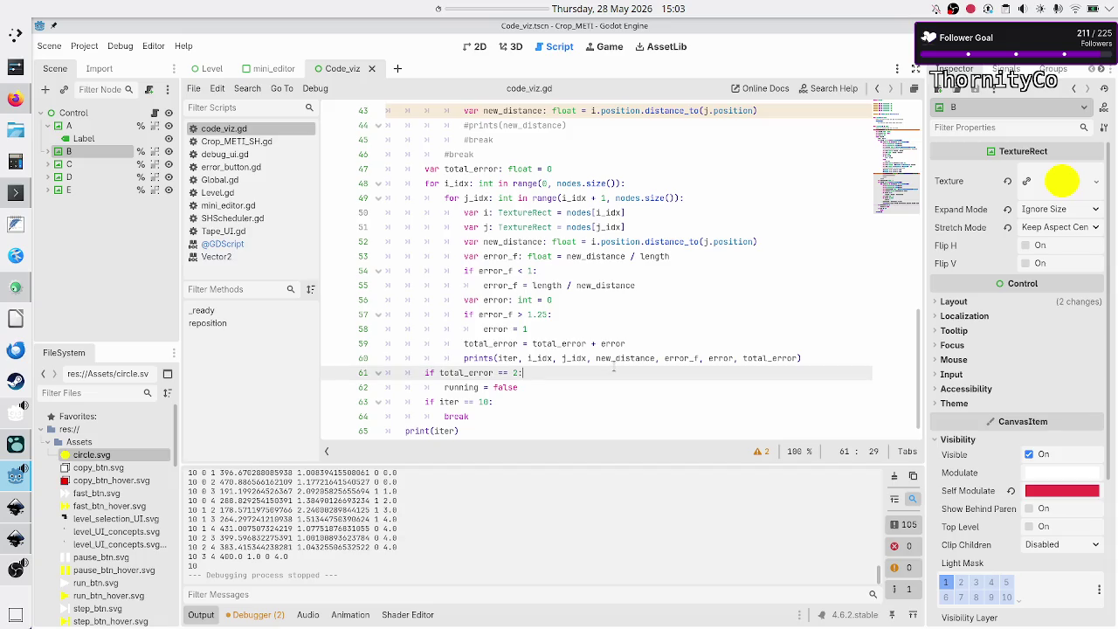
scroll(640, 343, "down", 1)
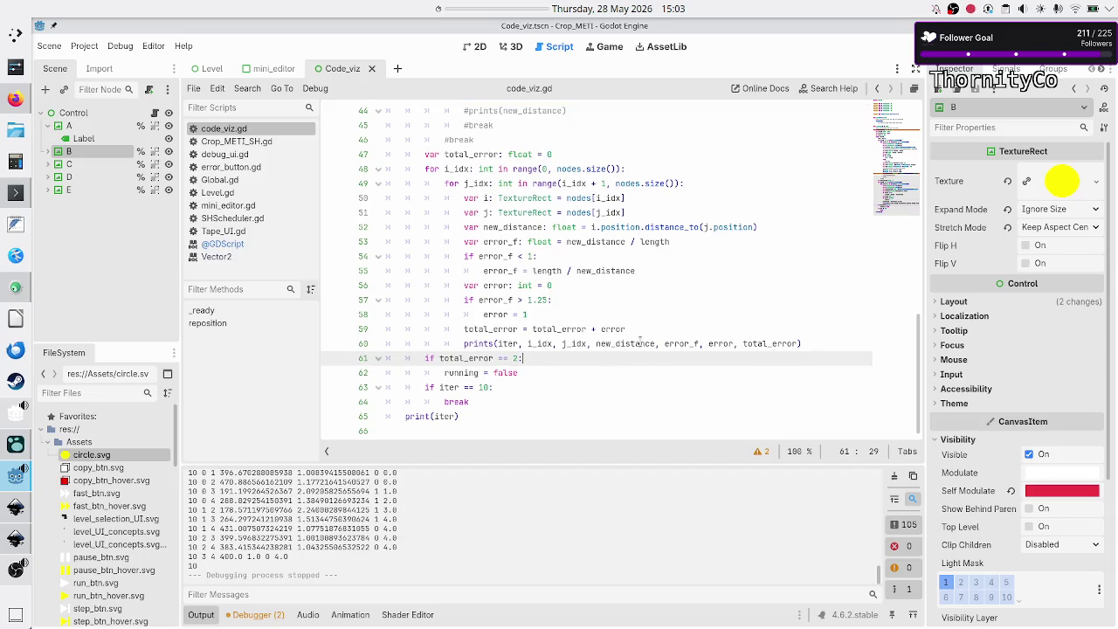
key("Down")
key("Down")
key("Left")
type("00")
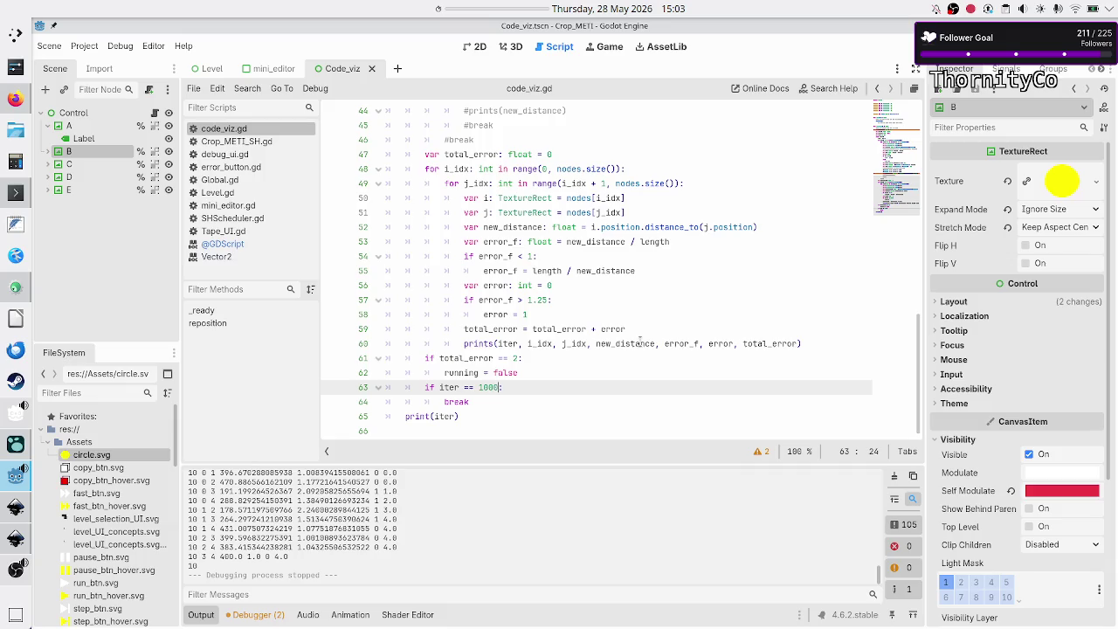
key("F5")
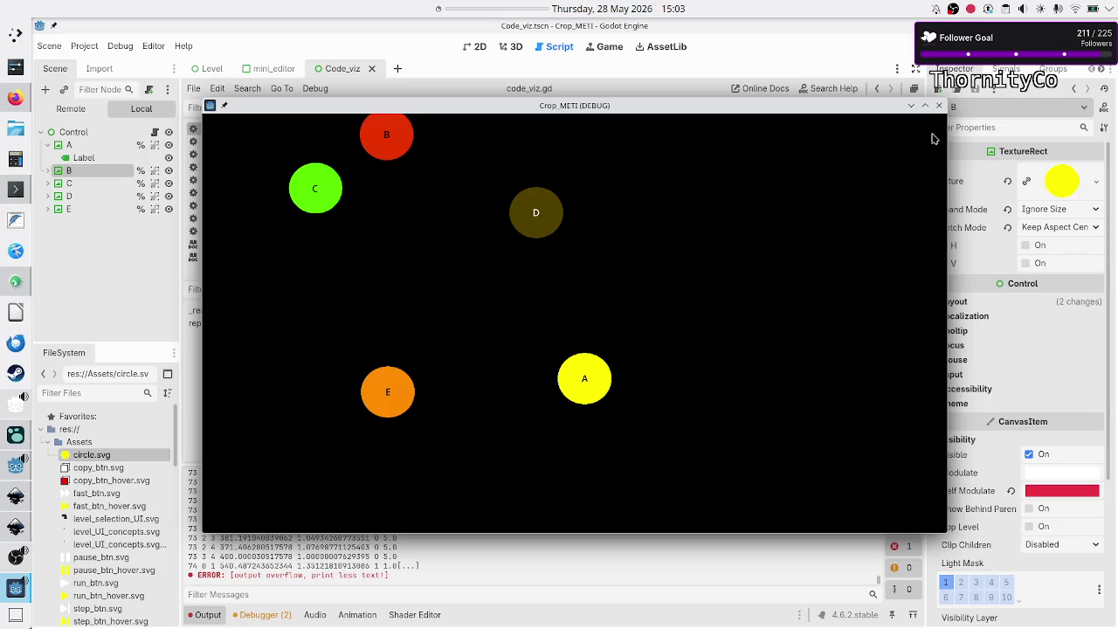
left_click(939, 106)
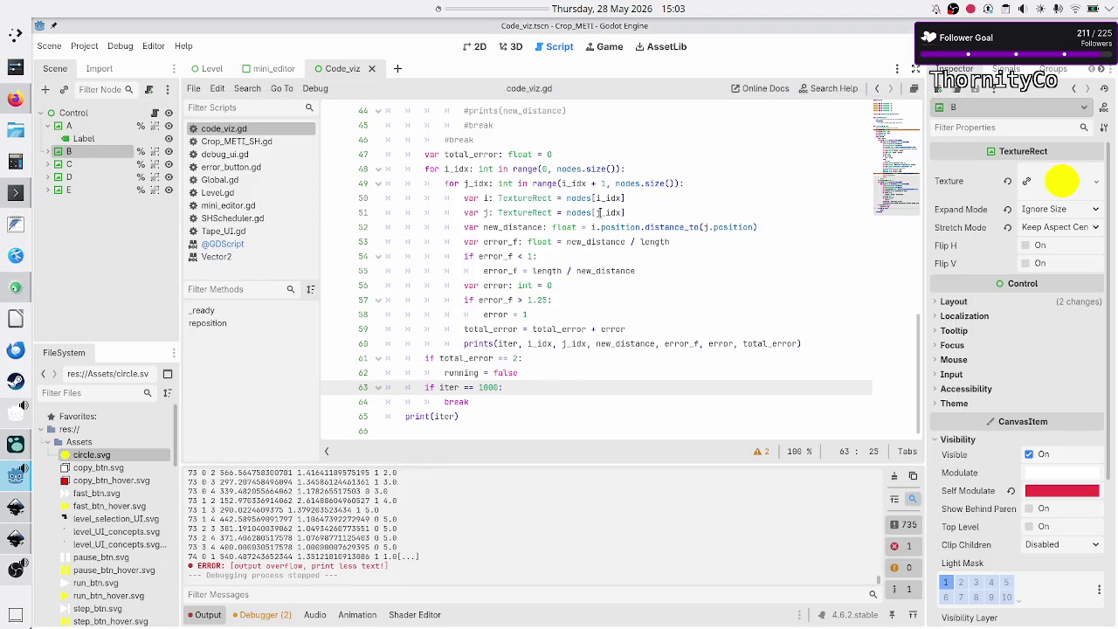
Set error_rate on line 18 to 1.0 and run the game again.
scroll(551, 255, "up", 8)
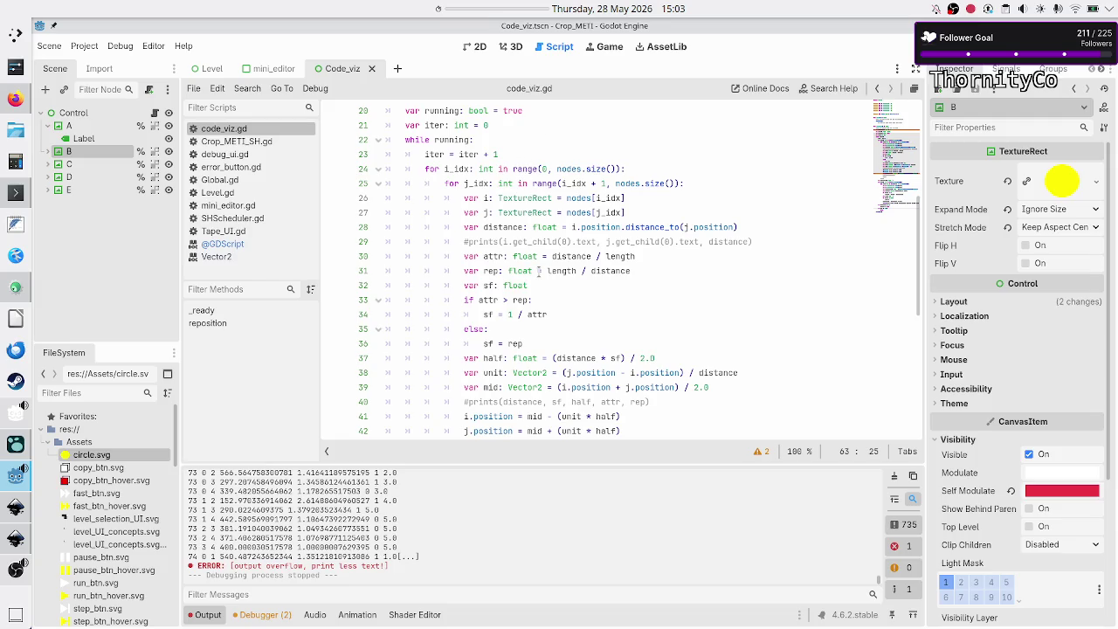
scroll(538, 271, "up", 5)
left_click(539, 299)
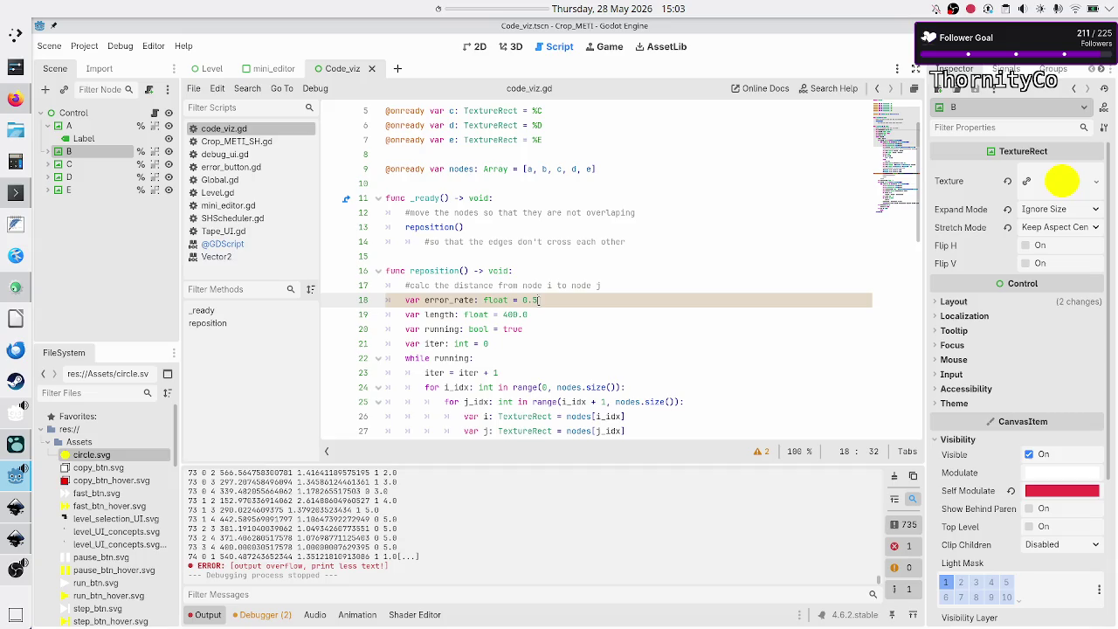
key("BackSpace")
key("BackSpace")
type(".0")
key("F6")
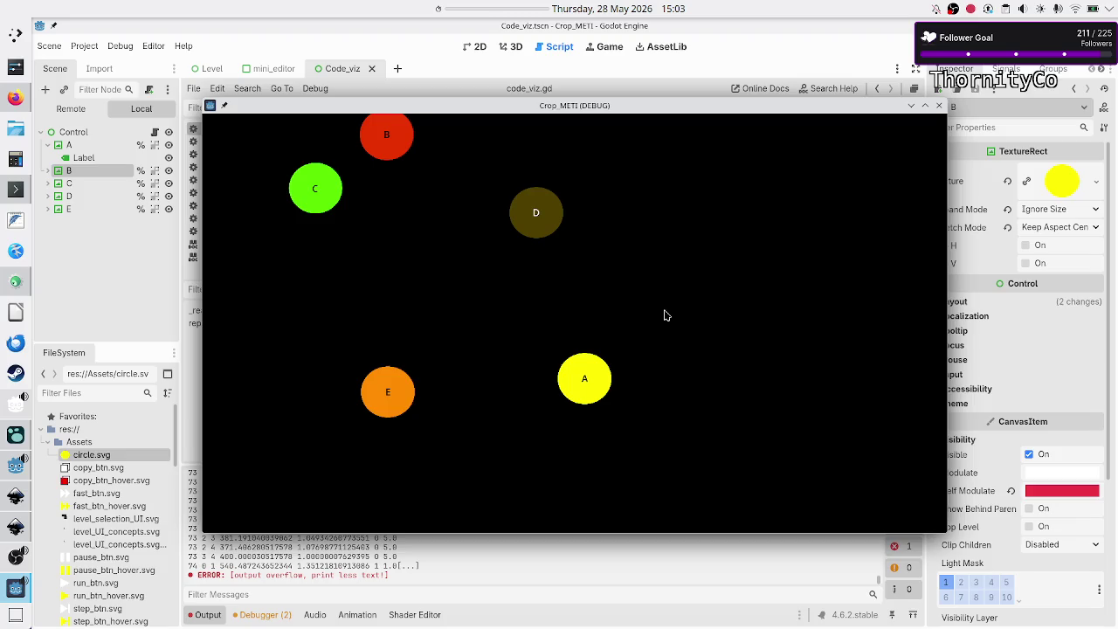
Close the game and comment out the detailed prints line 60 with #.
left_click(938, 105)
scroll(606, 229, "down", 10)
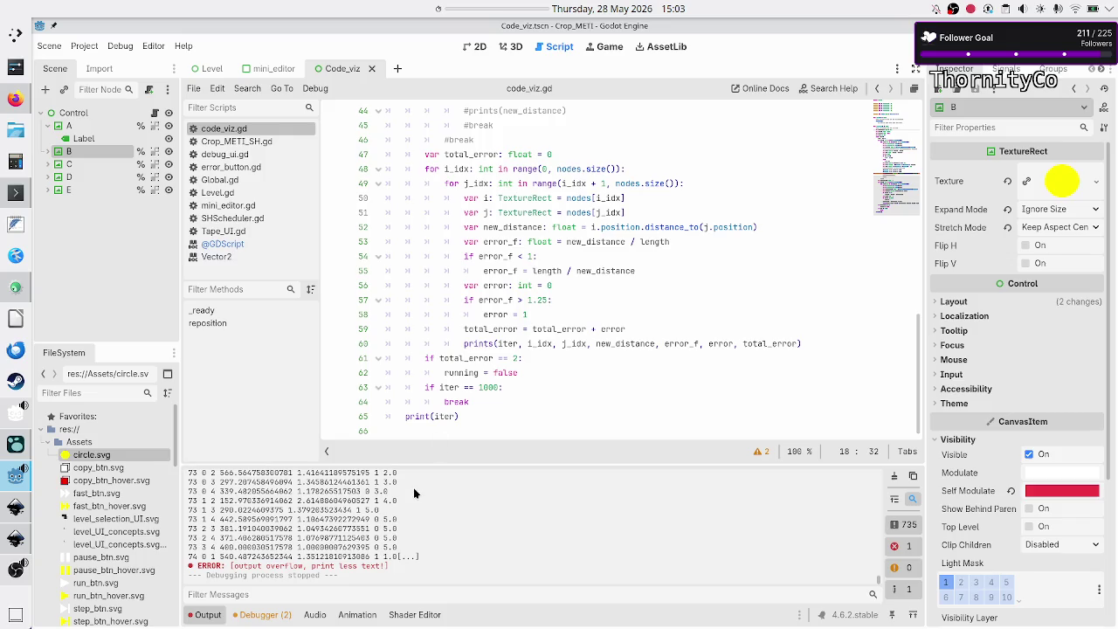
scroll(404, 553, "up", 5)
scroll(404, 552, "down", 5)
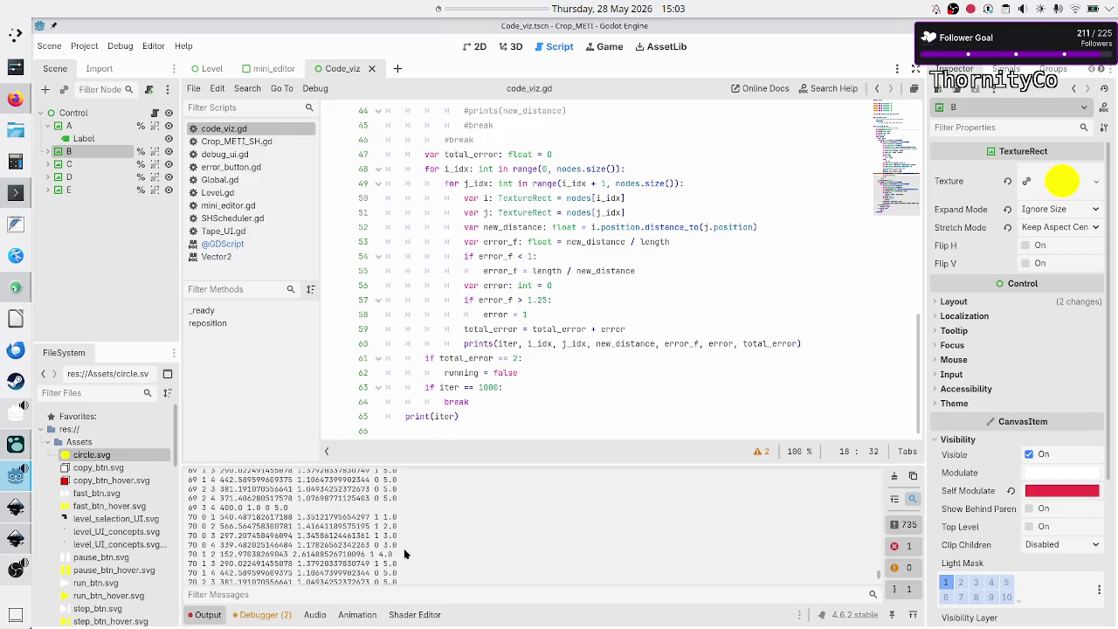
left_click(650, 337)
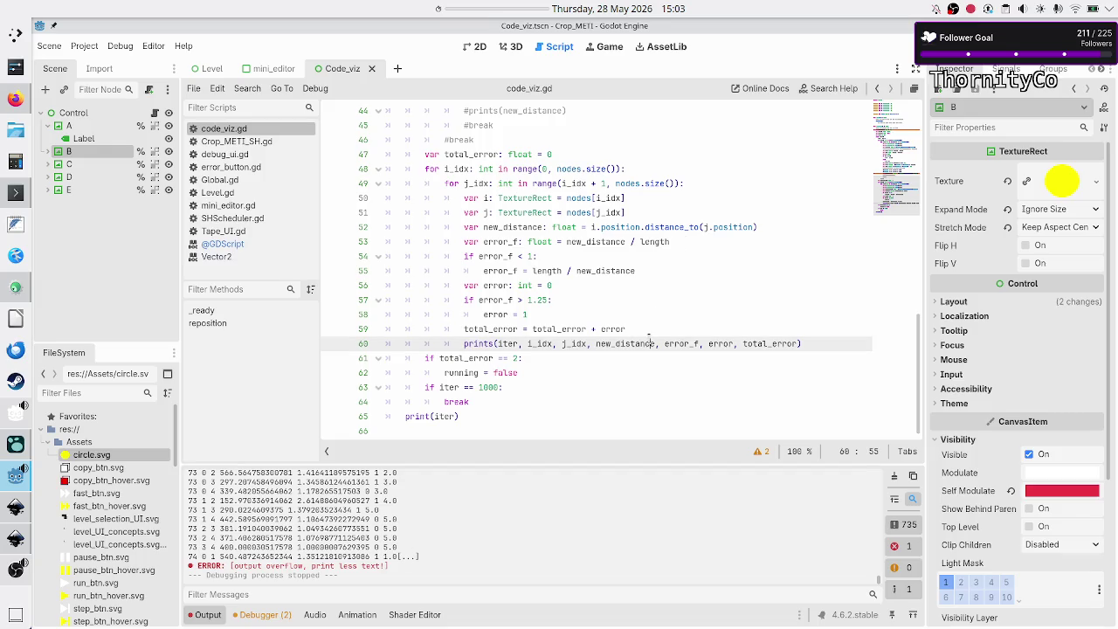
type("#")
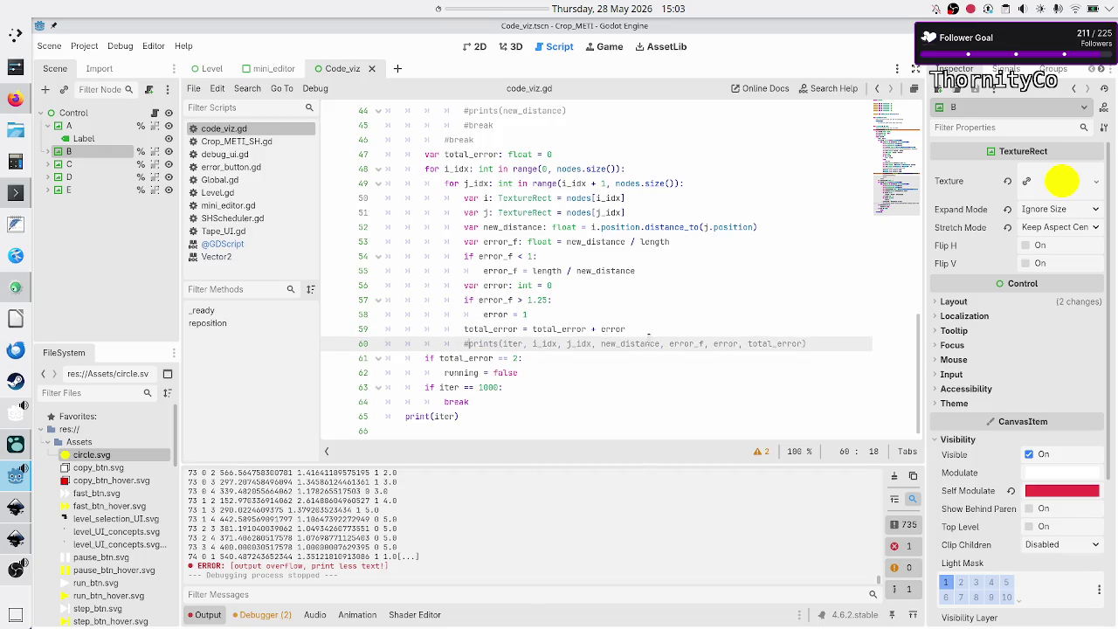
Add a new line 'prints(iter, total_error)' below it, then save and run the game.
key("Down")
key("Down")
key("Up")
key("Up")
key("Up")
key("Down")
key("Down")
key("Left")
key("Return")
type("print")
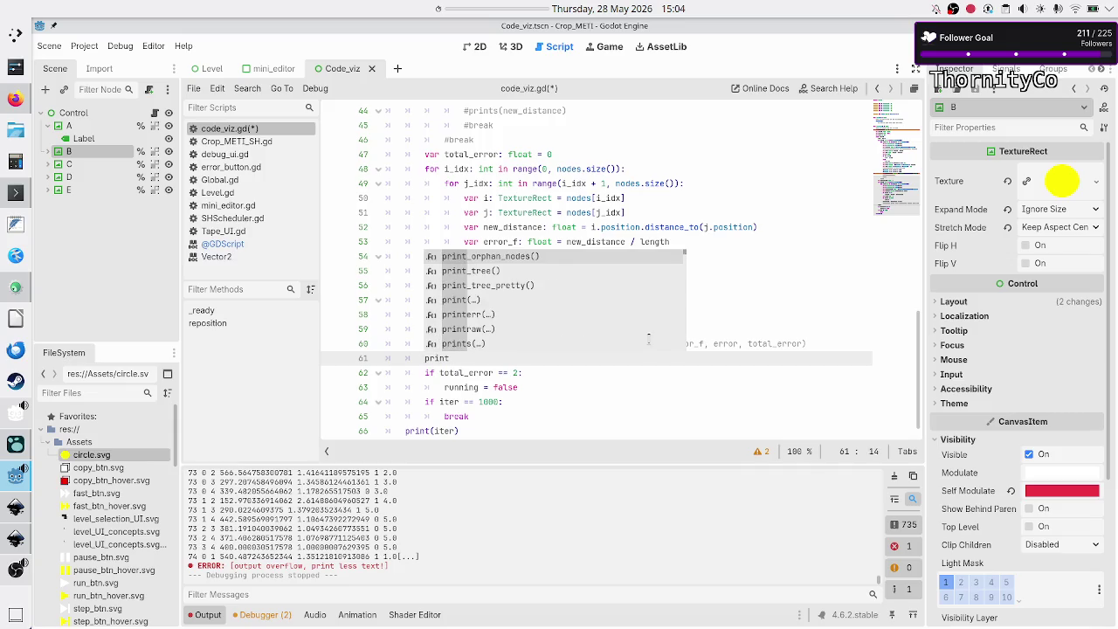
type("s(iter, total_error")
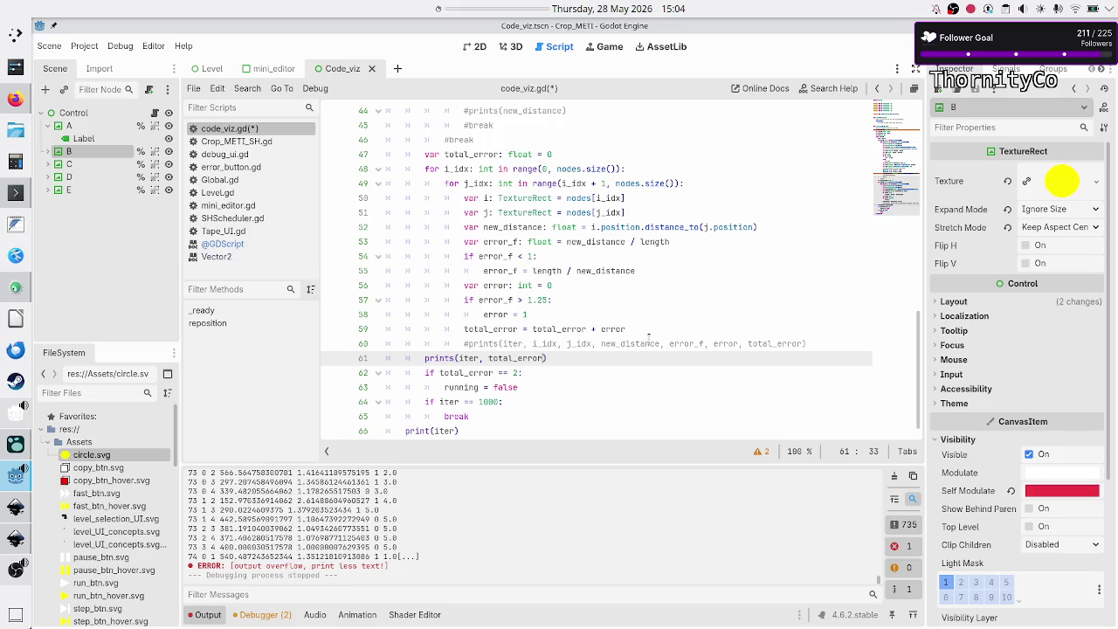
key("F6")
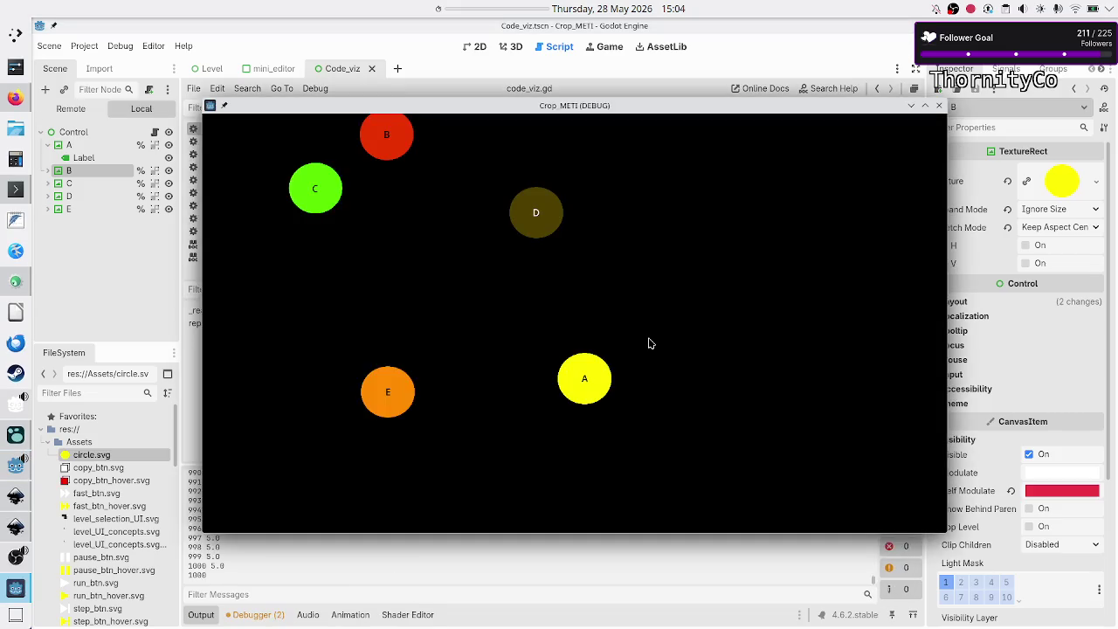
Scroll back through the total_error log, then close the game window.
left_click(259, 556)
scroll(243, 526, "up", 15)
scroll(243, 525, "up", 20)
scroll(243, 526, "up", 20)
scroll(244, 531, "up", 3)
scroll(244, 530, "up", 20)
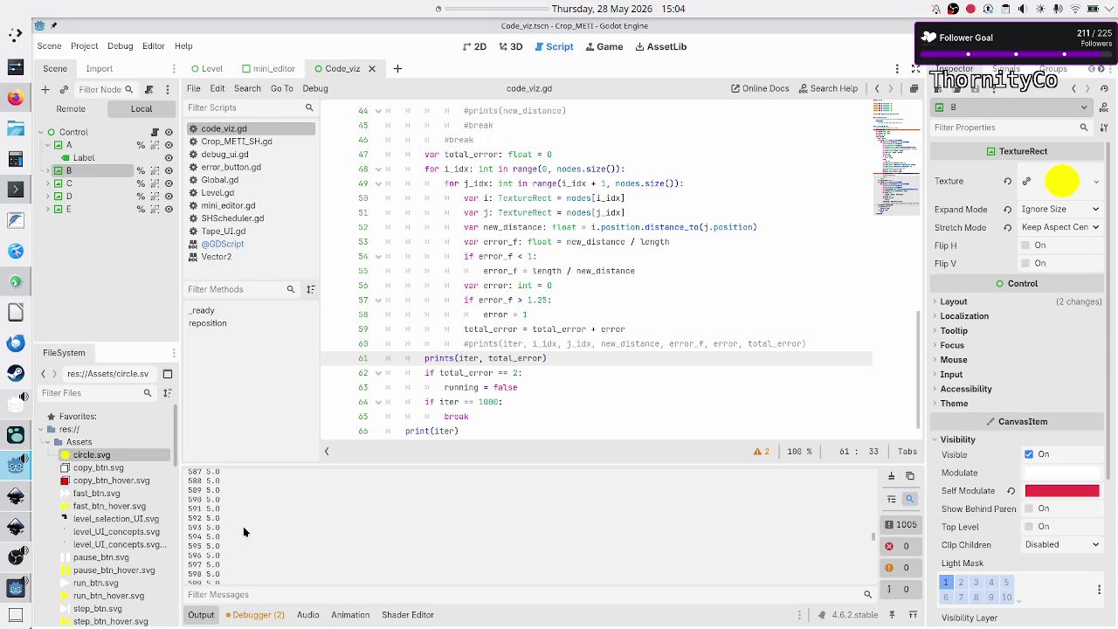
scroll(242, 526, "up", 20)
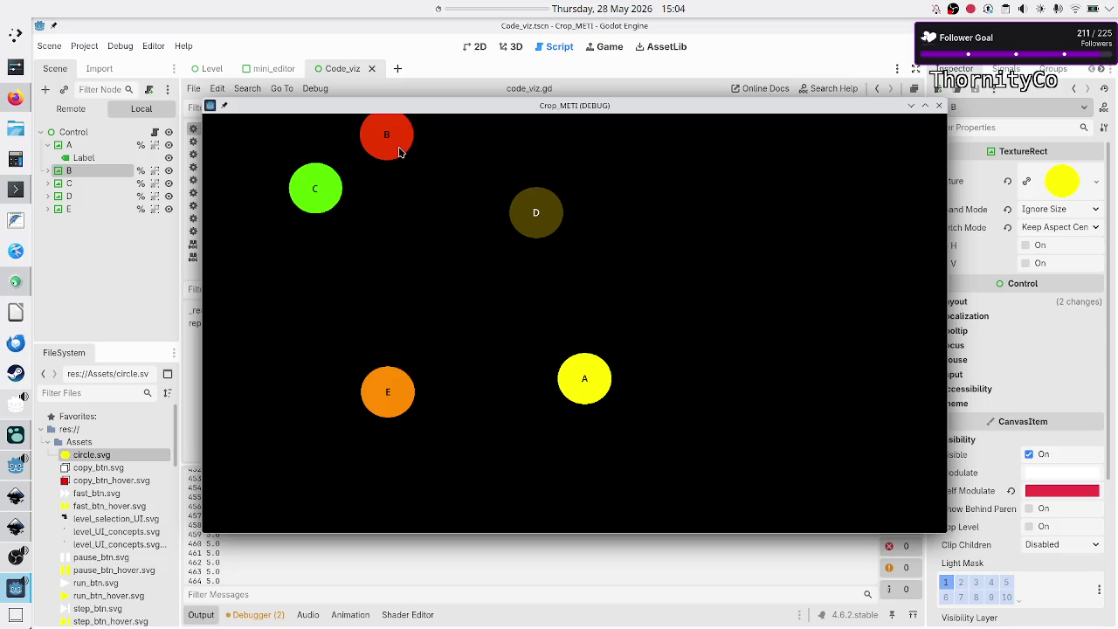
left_click(940, 106)
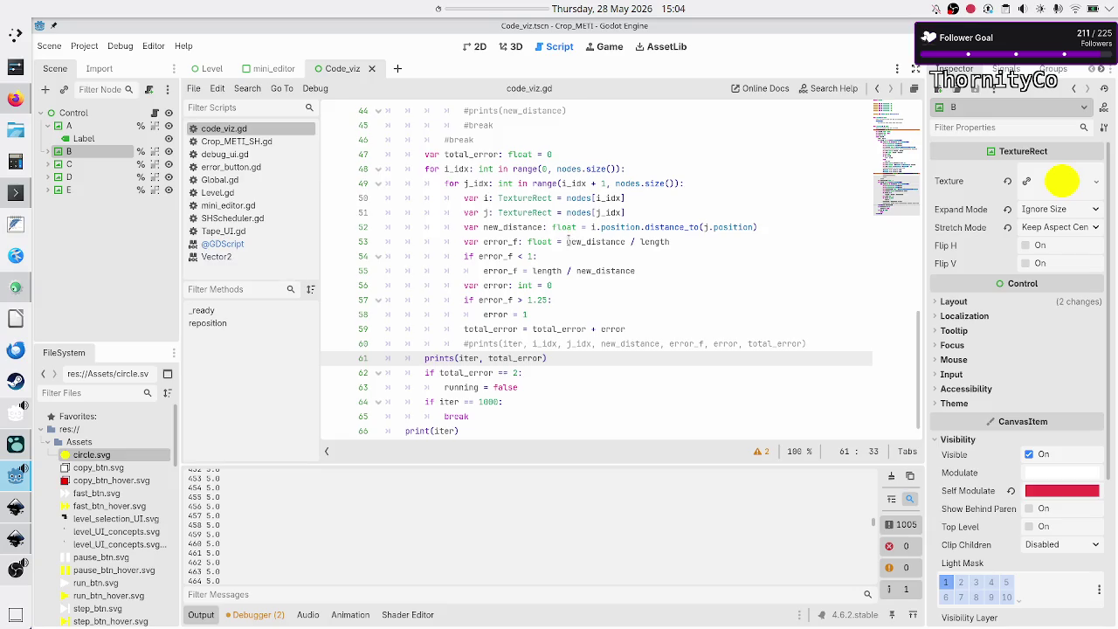
Inspect the new_distance and error_f checks, then start removing .25 from line 57's 1.25 threshold.
left_click(611, 229)
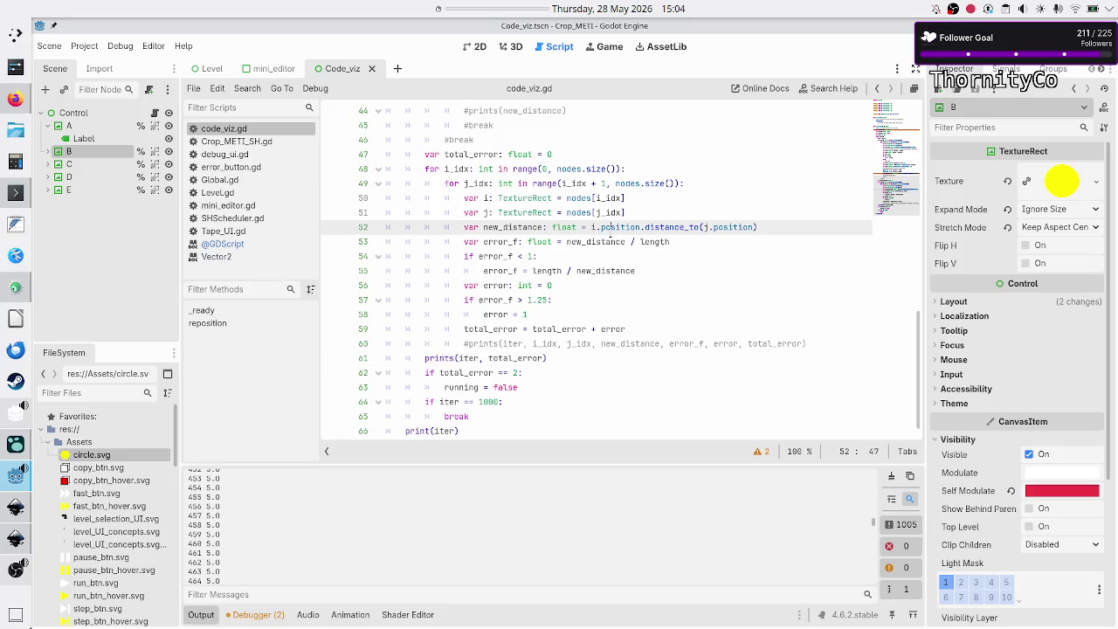
key("Up")
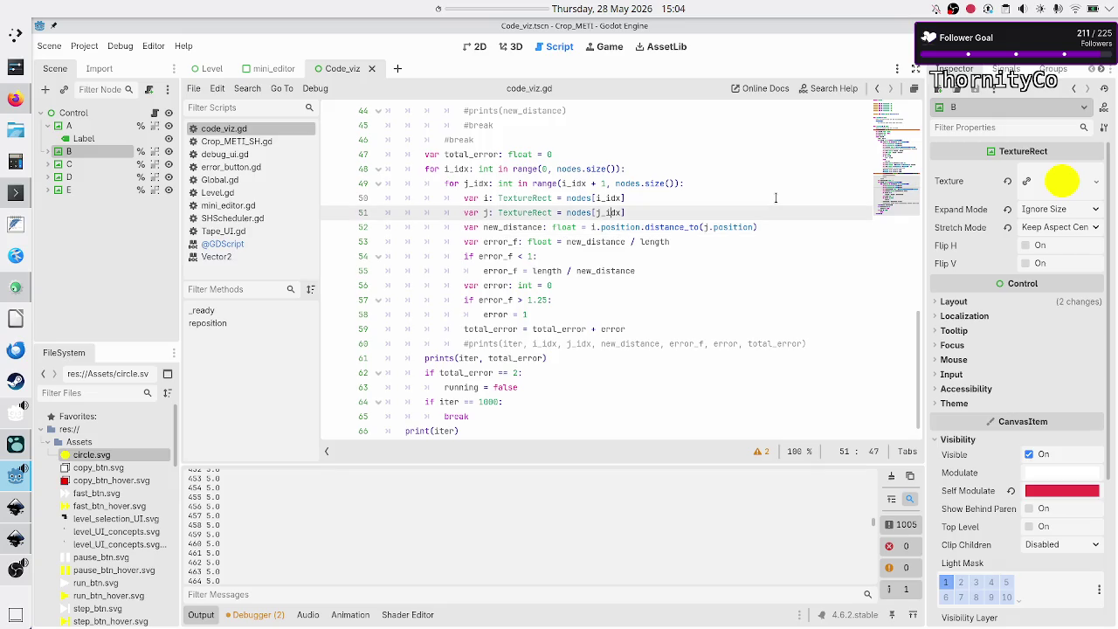
key("Down")
key("Down")
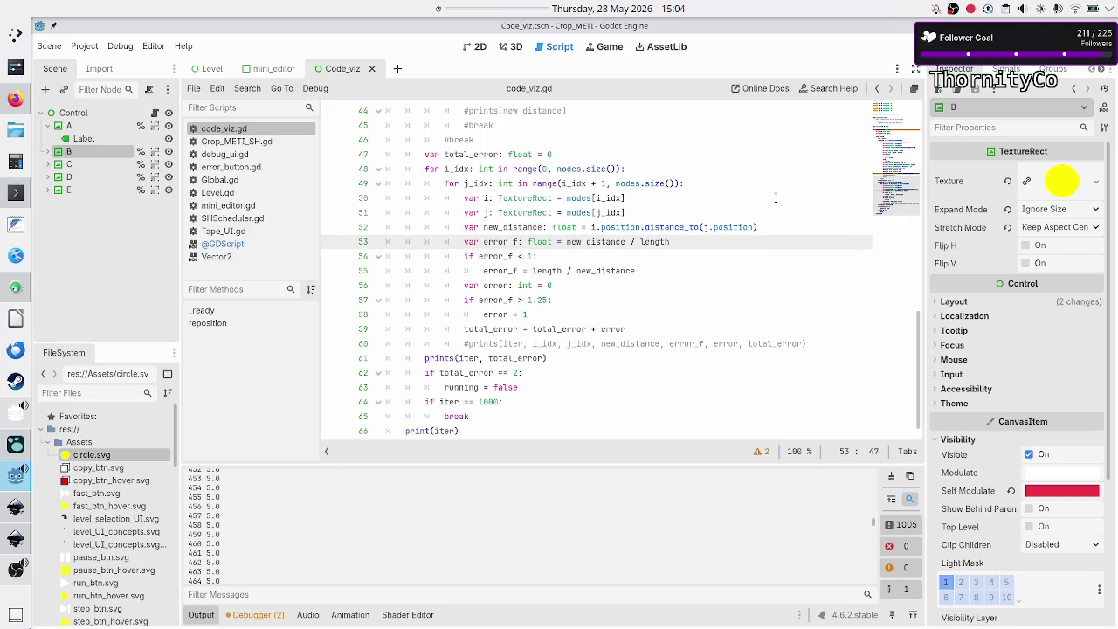
key("Up")
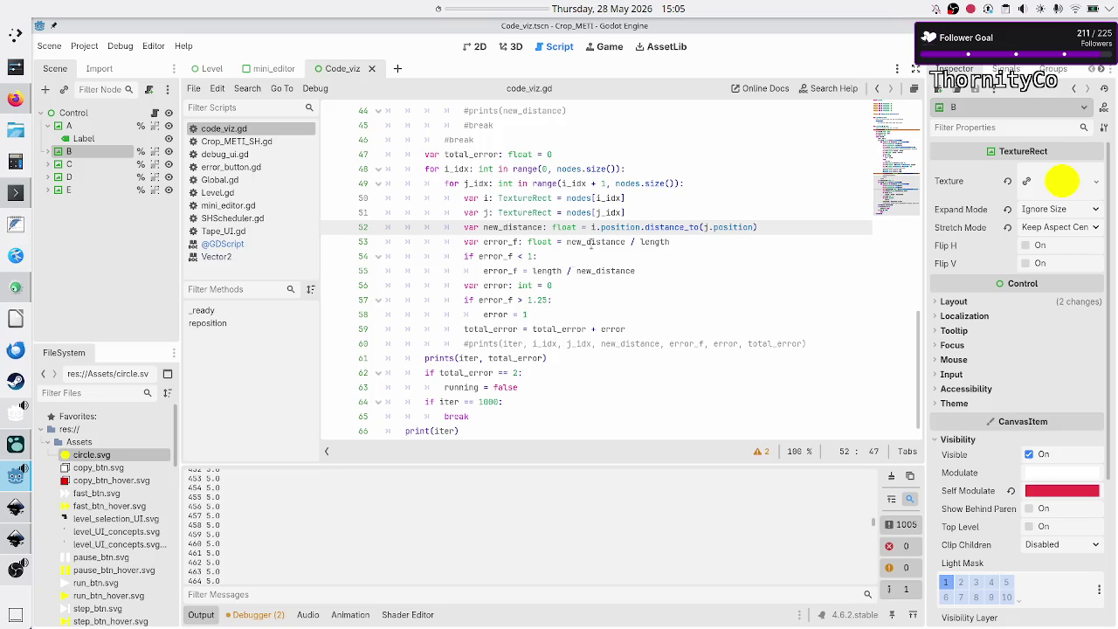
double_click(590, 243)
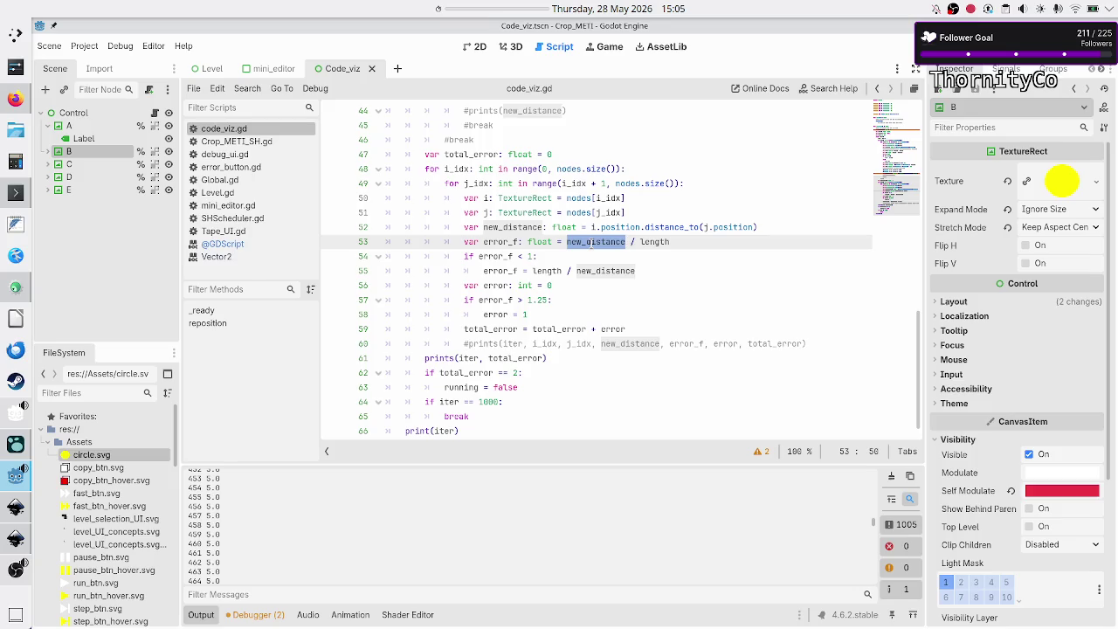
left_click(558, 255)
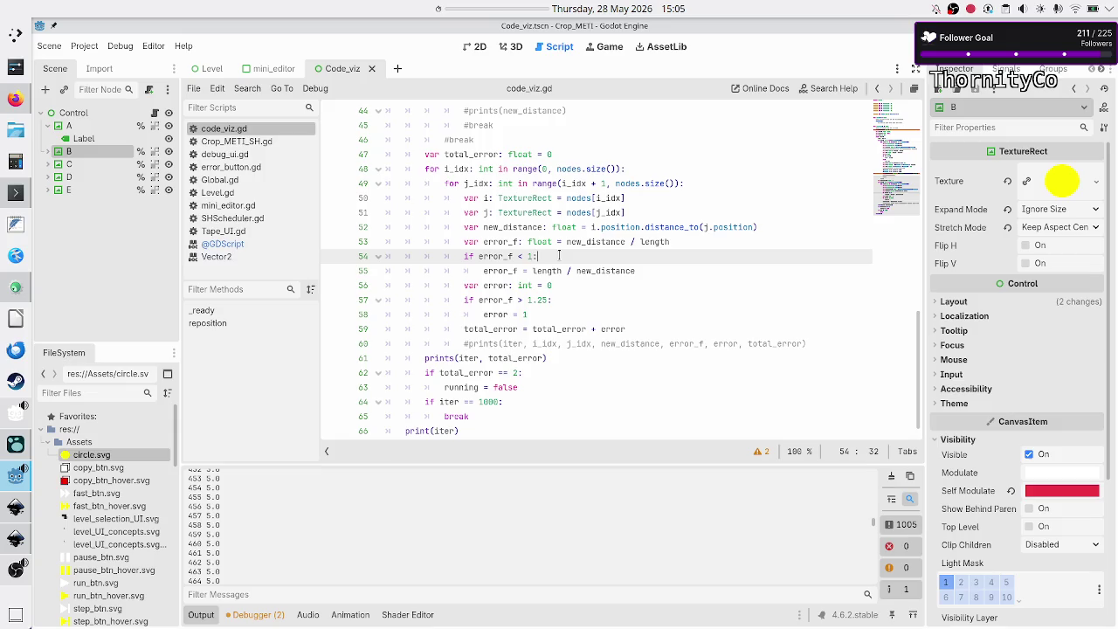
key("Down")
key("Down")
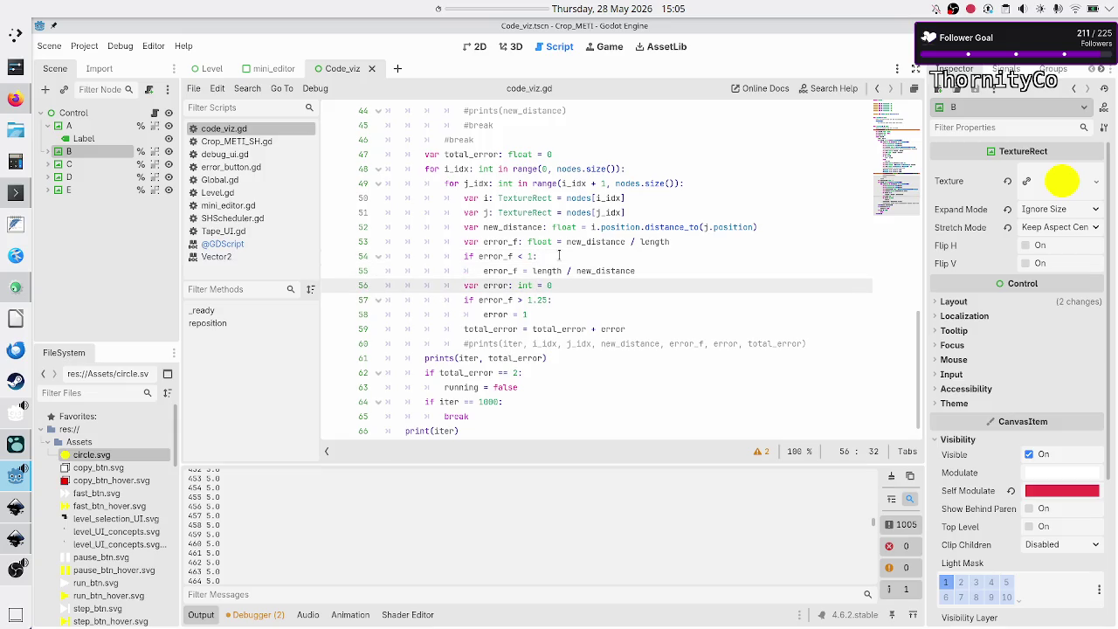
key("Down")
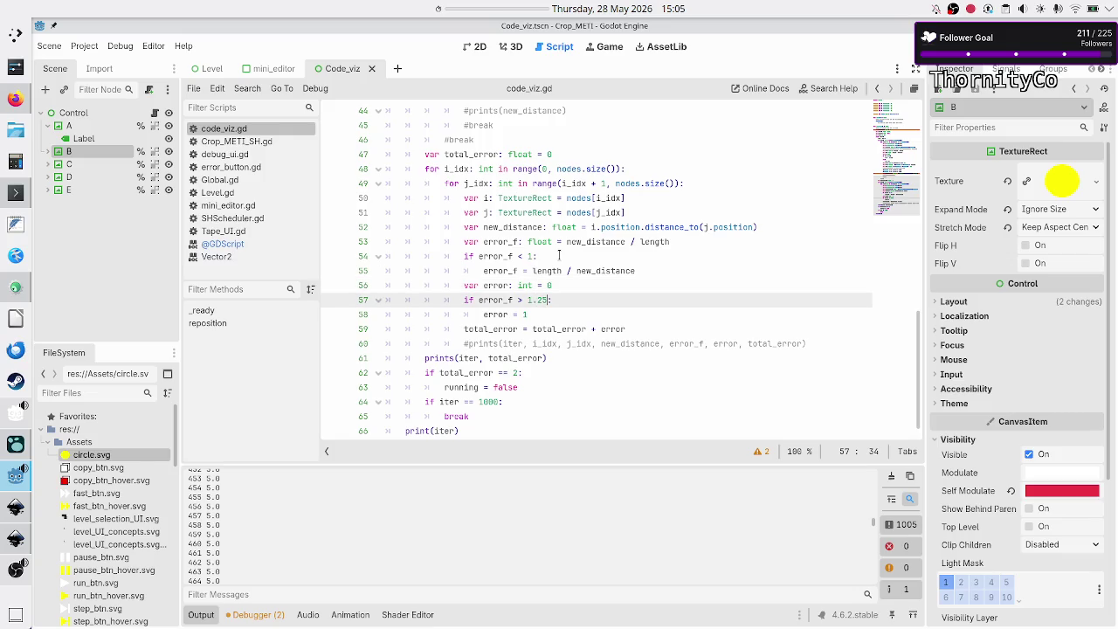
key("BackSpace")
key("BackSpace")
key("BackSpace")
Rewrite line 57's threshold as 'error_f > (1 + error_rate)' using the name suggestion.
key("shift+Left")
type("(1 +")
scroll(550, 251, "up", 9)
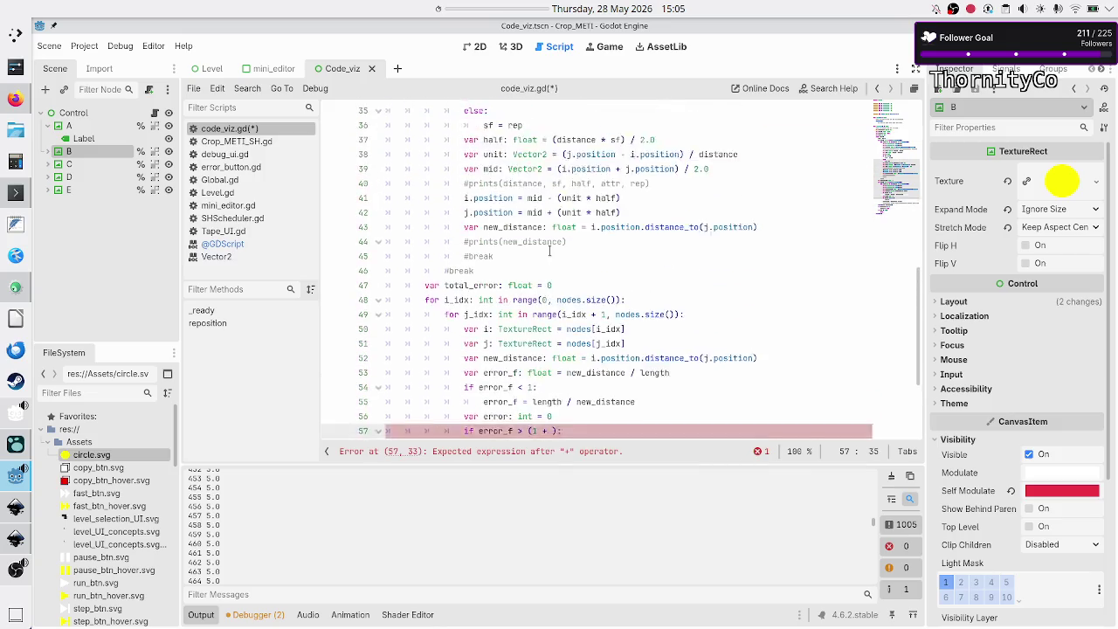
scroll(550, 250, "down", 1)
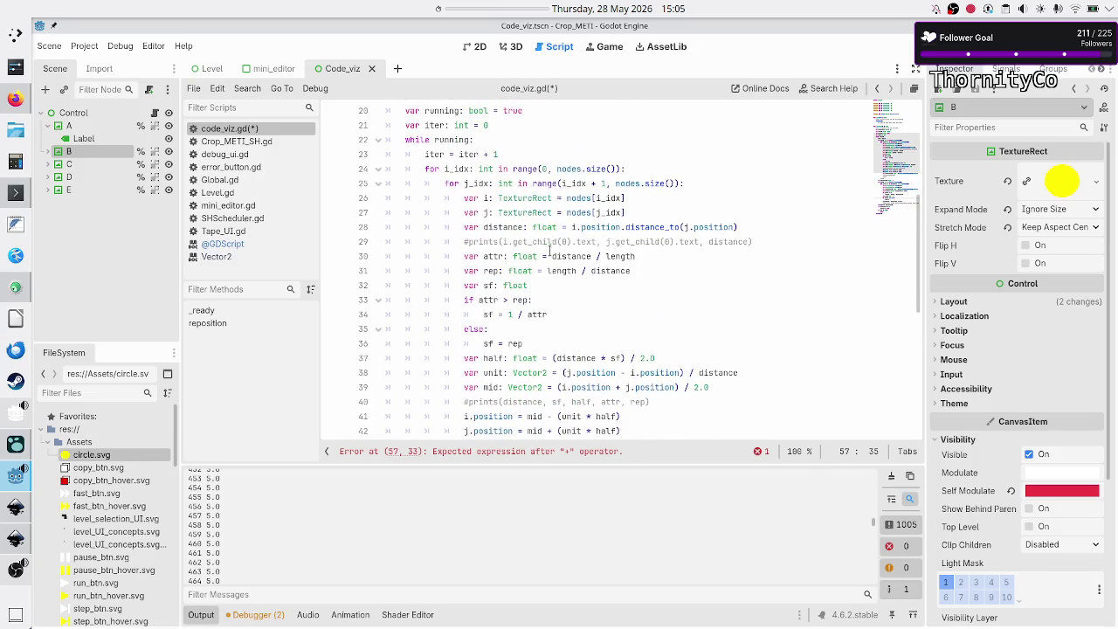
scroll(549, 250, "up", 3)
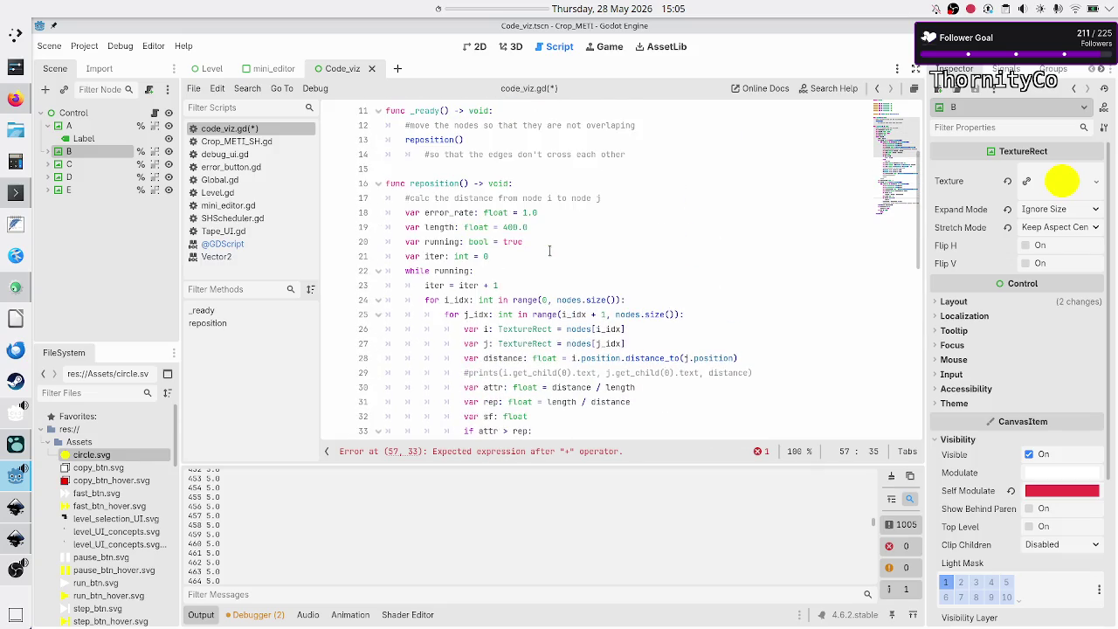
type("if error_f > (1 + erro")
type("r_r")
key("Return")
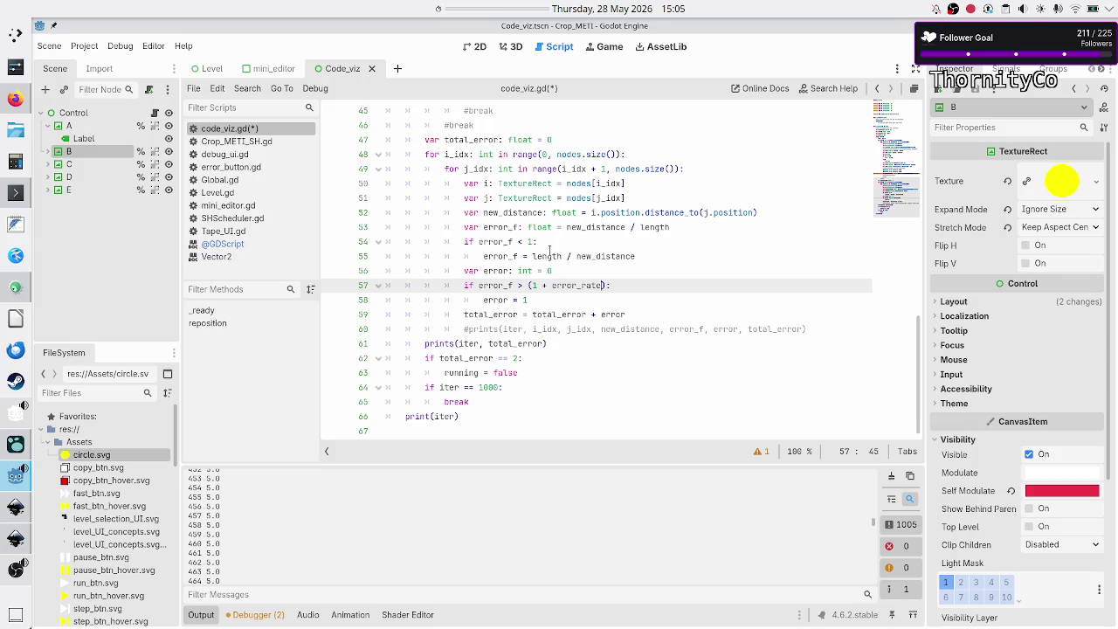
Check the error_rate name and line 55's length / new_distance expression.
key("Left")
key("shift+Left")
key("shift+Left")
key("shift+Left")
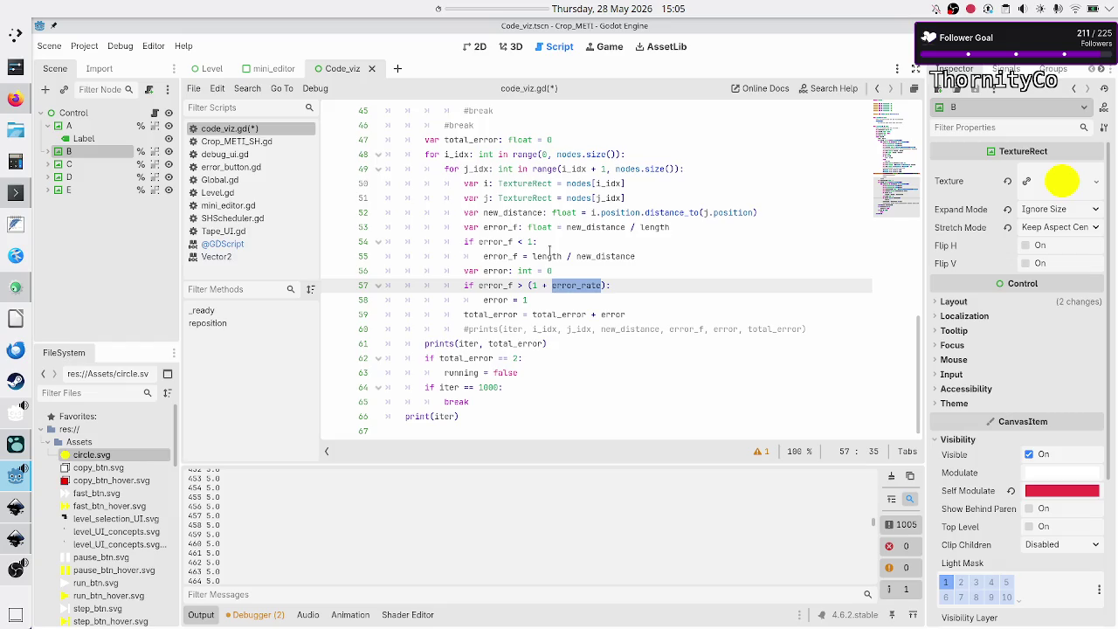
key("Left")
key("Left")
key("Left")
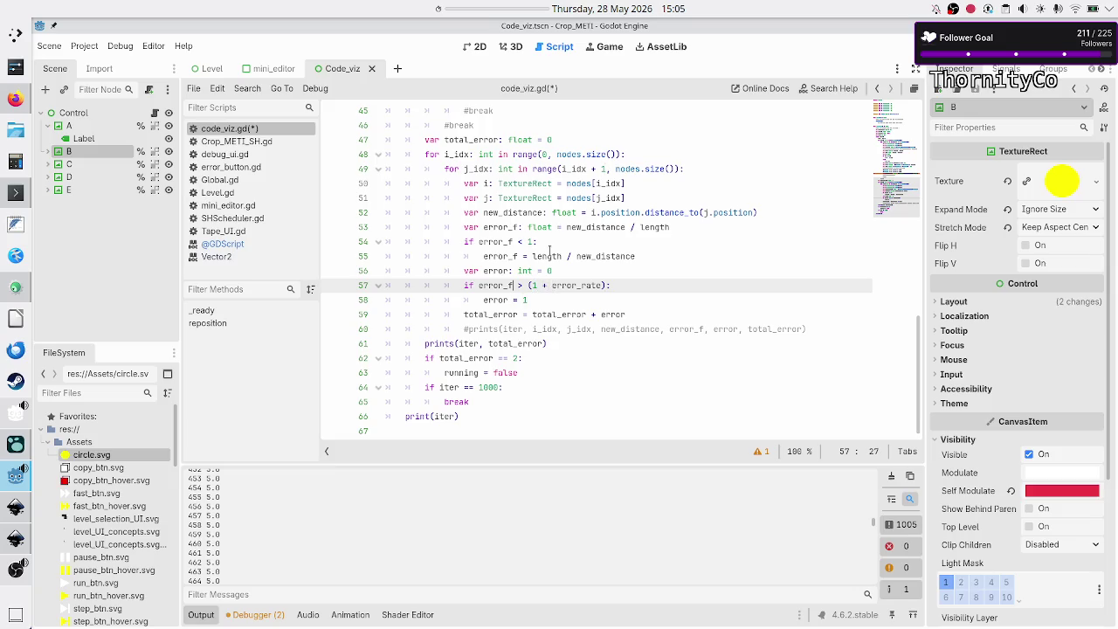
key("Up")
key("Up")
key("shift+Right")
key("shift+Right")
key("shift+Right")
key("shift+Right")
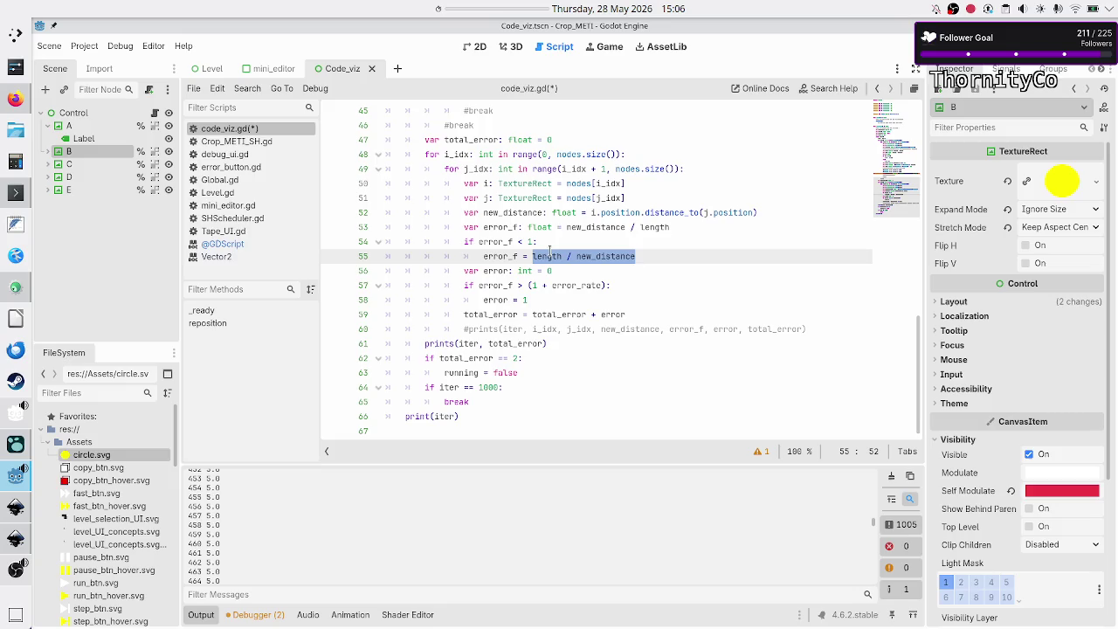
key("Right")
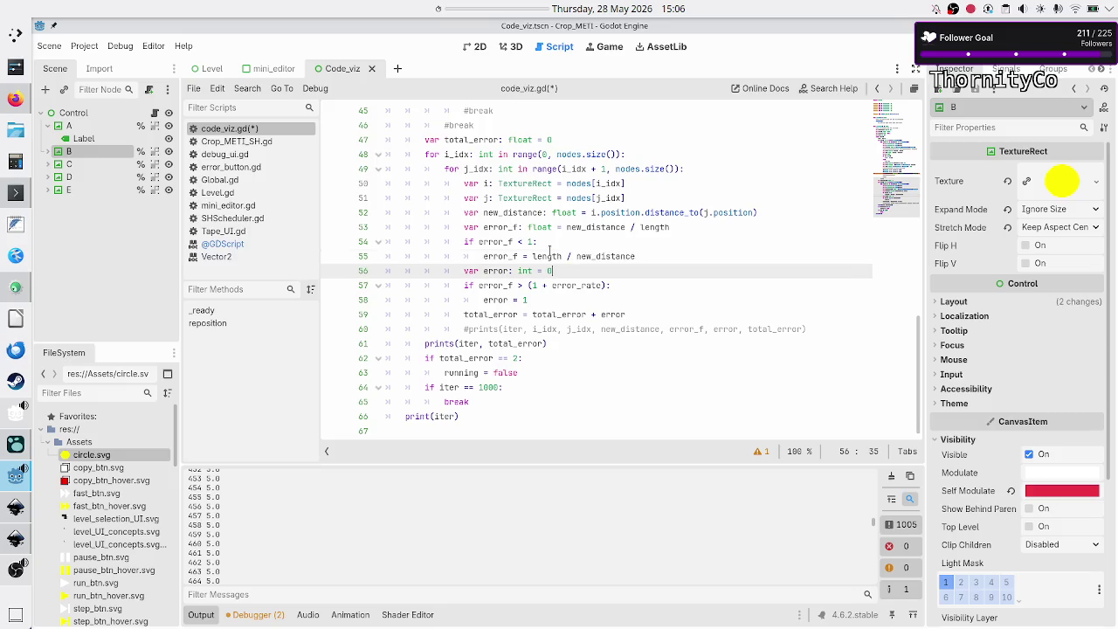
key("shift+Left")
key("shift+Left")
key("shift+Left")
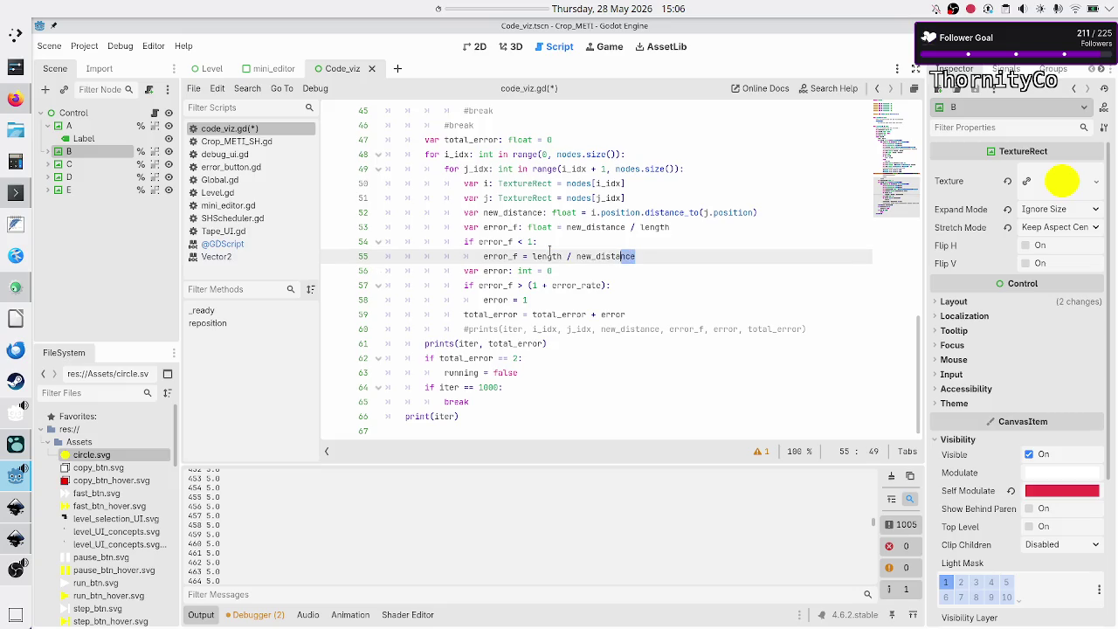
Review line 57's > comparison, then save and run the game.
key("Left")
key("Down")
key("Down")
key("Down")
key("Up")
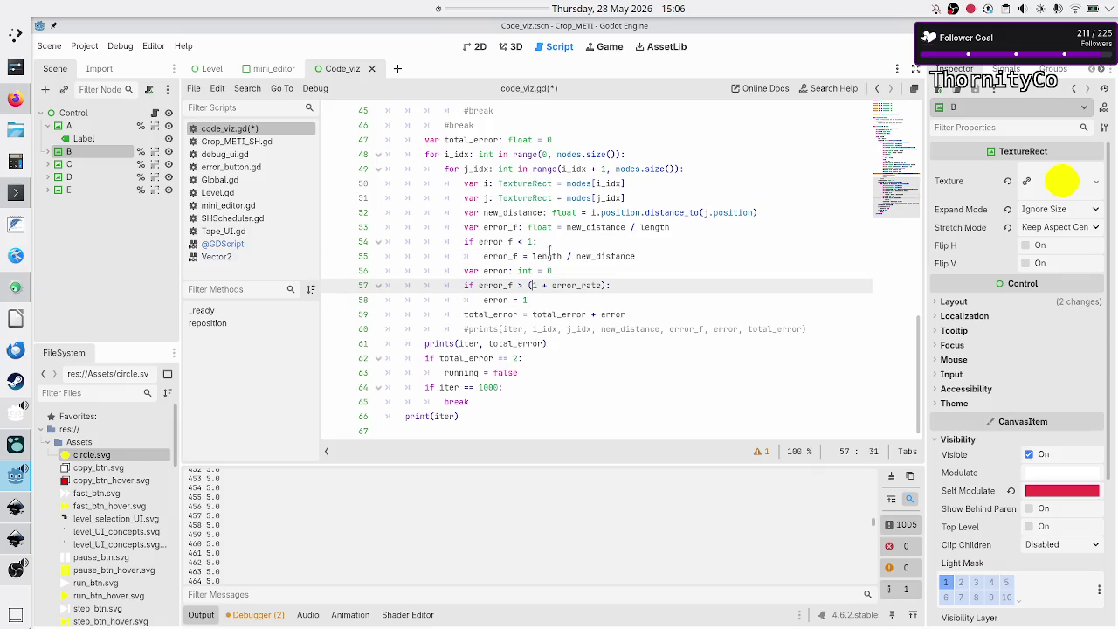
key("Left")
key("Left")
key("shift+Left")
key("shift+Right")
key("shift+Right")
key("Down")
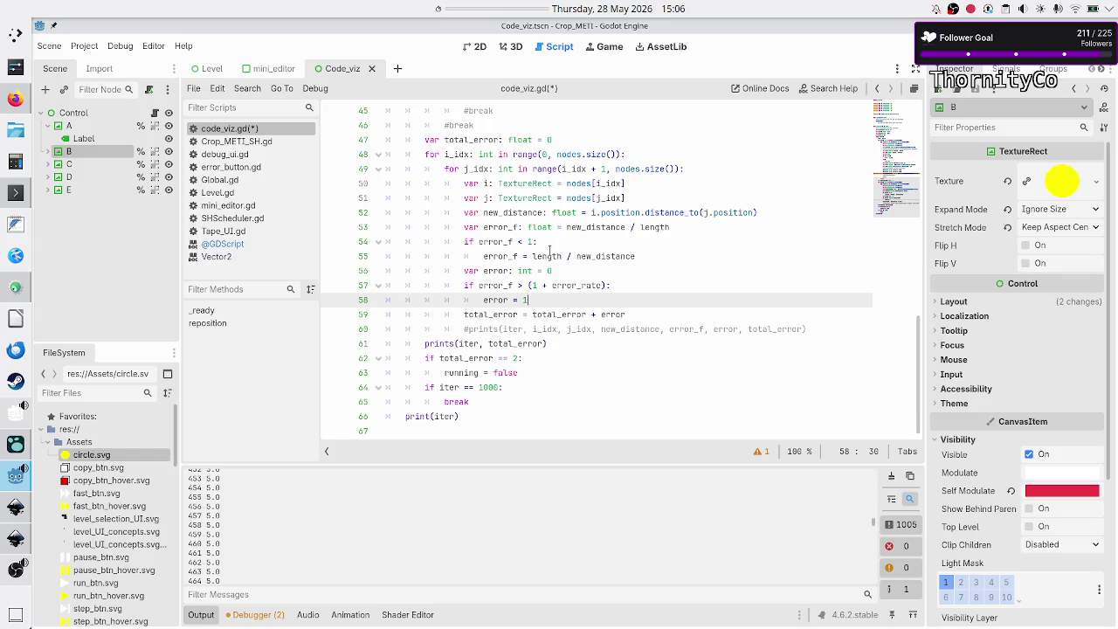
key("F5")
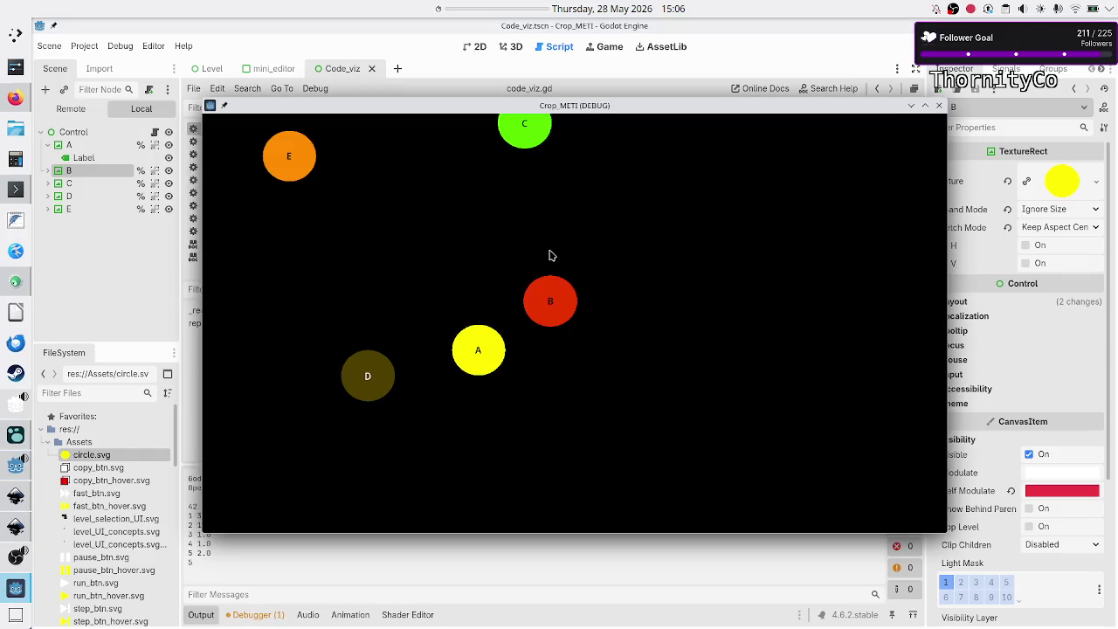
Change line 62's stopping condition from total_error == 2 to total_error == 0.
left_click(263, 575)
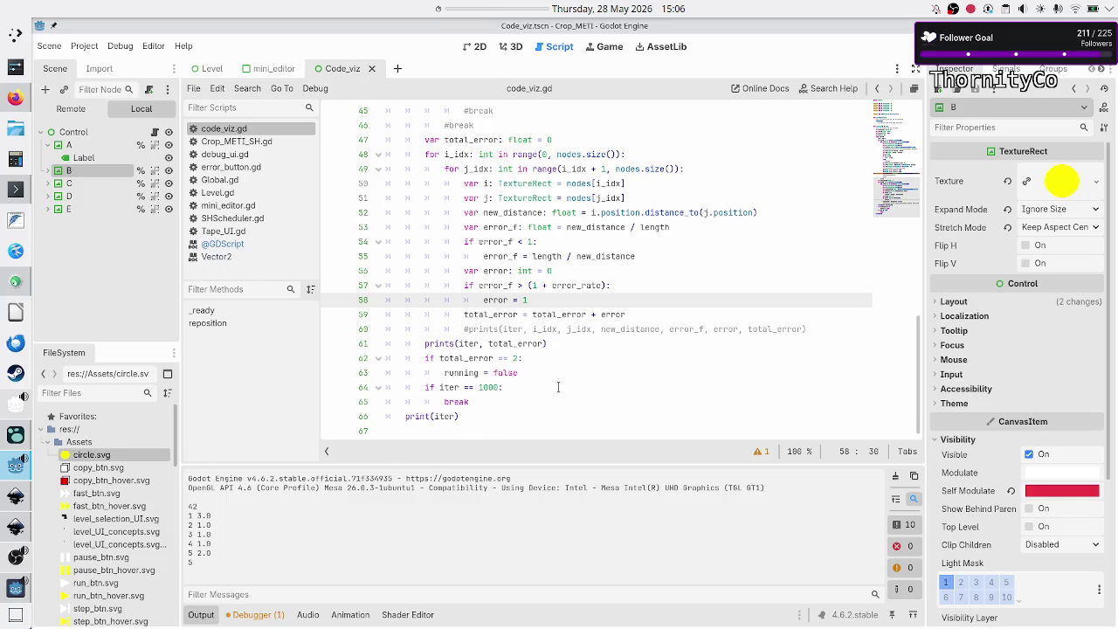
left_click(528, 358)
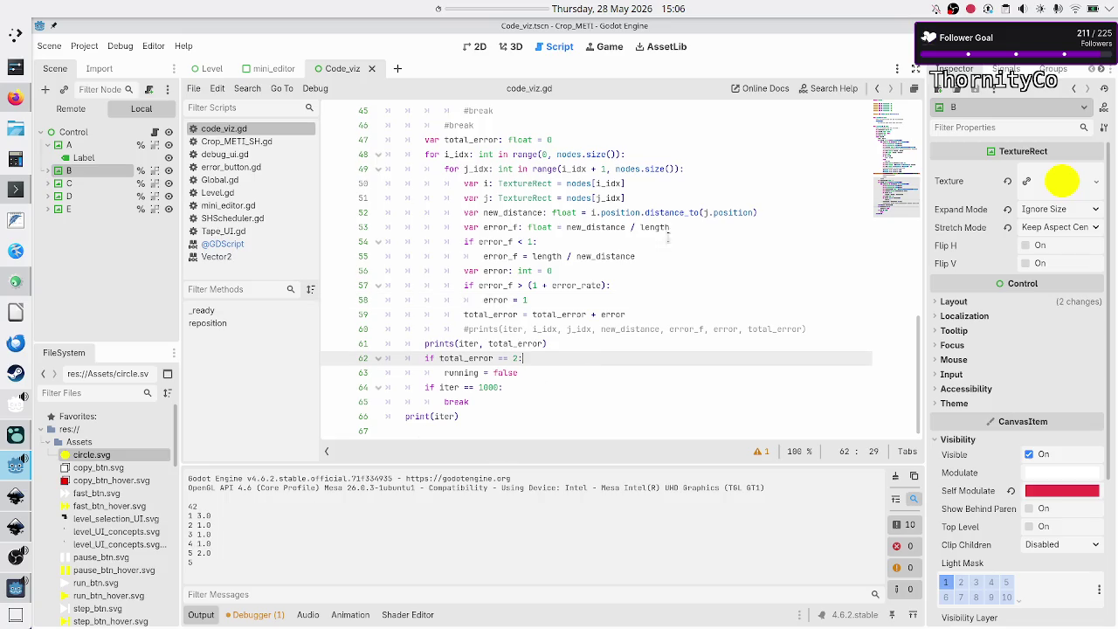
key("Left")
key("Left")
key("BackSpace")
type("0")
Test-run the game until total_error reaches 0.0 at iteration 9, then close it.
key("F6")
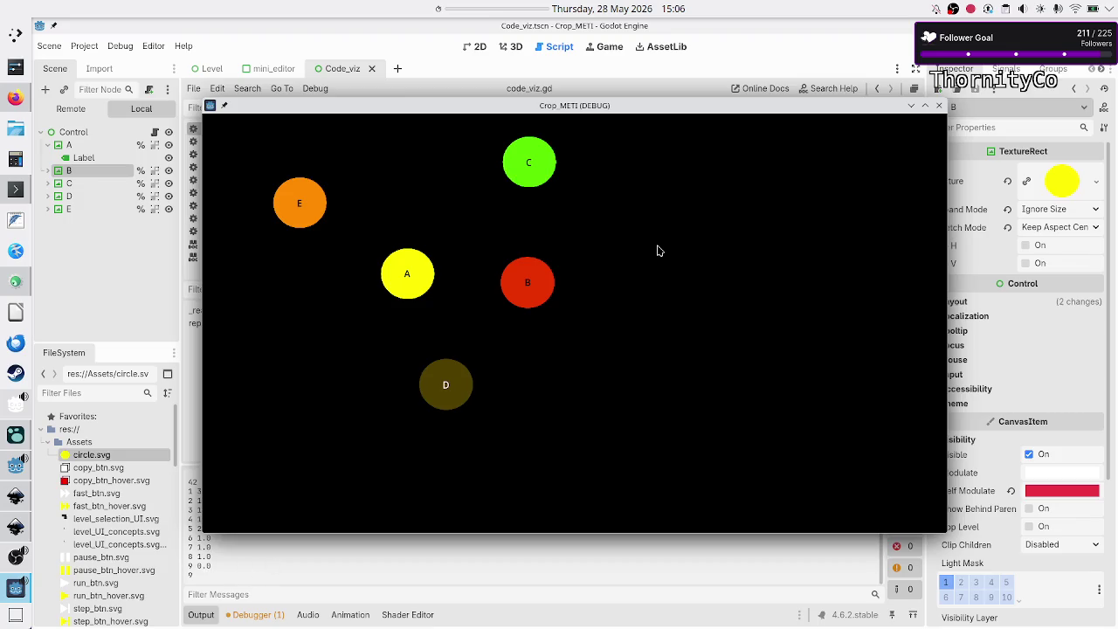
left_click(938, 105)
scroll(568, 350, "up", 10)
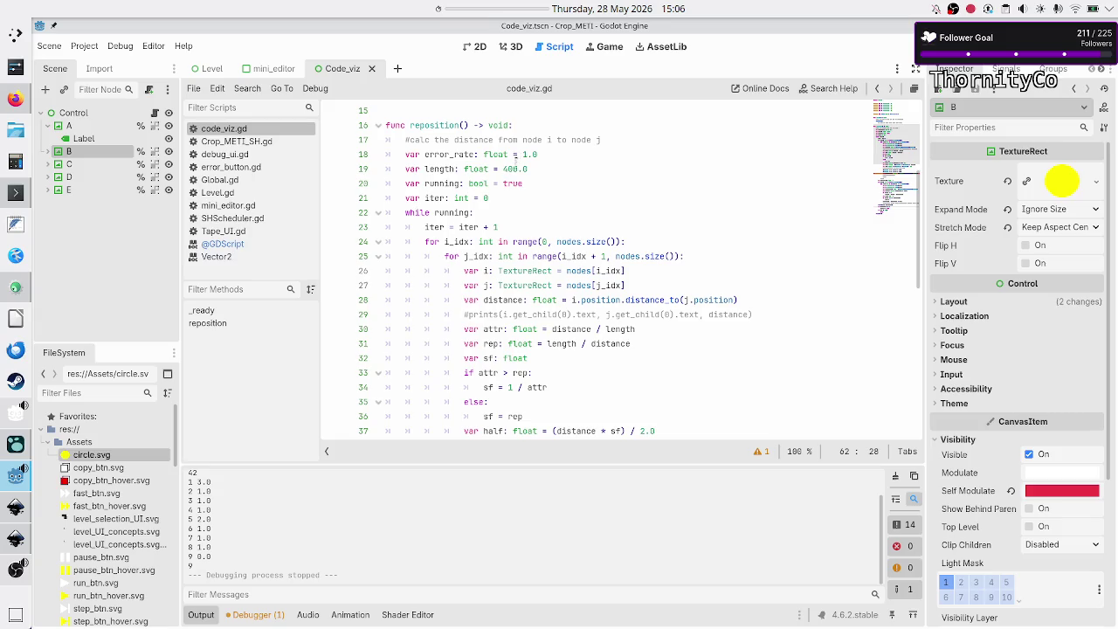
Choose the Pencil tool on the sketch.io whiteboard, browsing its brush types before closing the options.
key("alt+Tab")
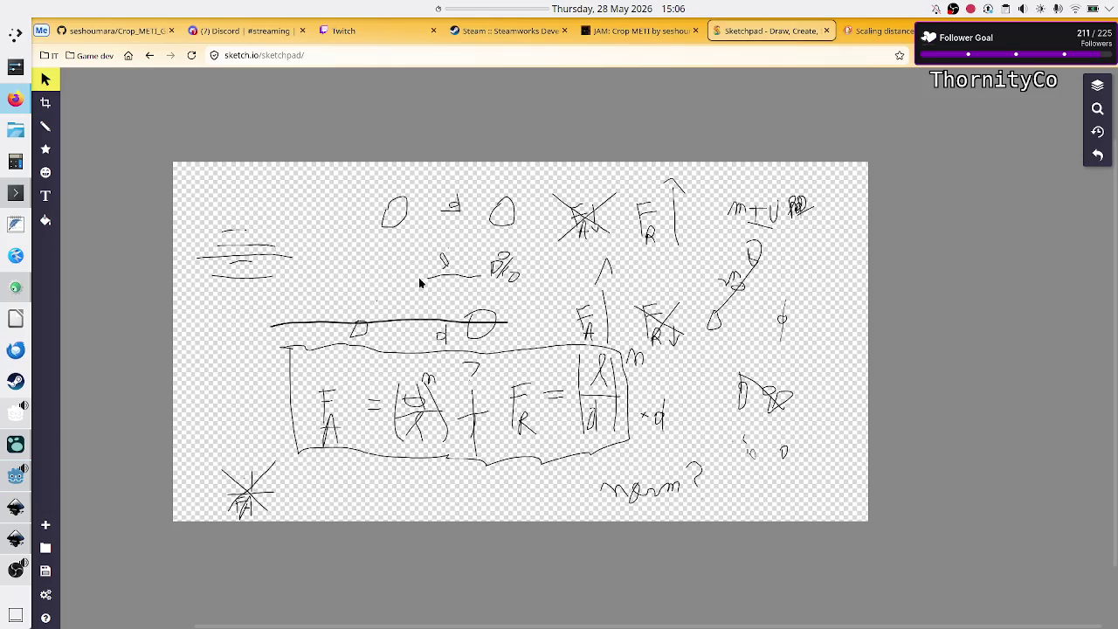
left_click(45, 125)
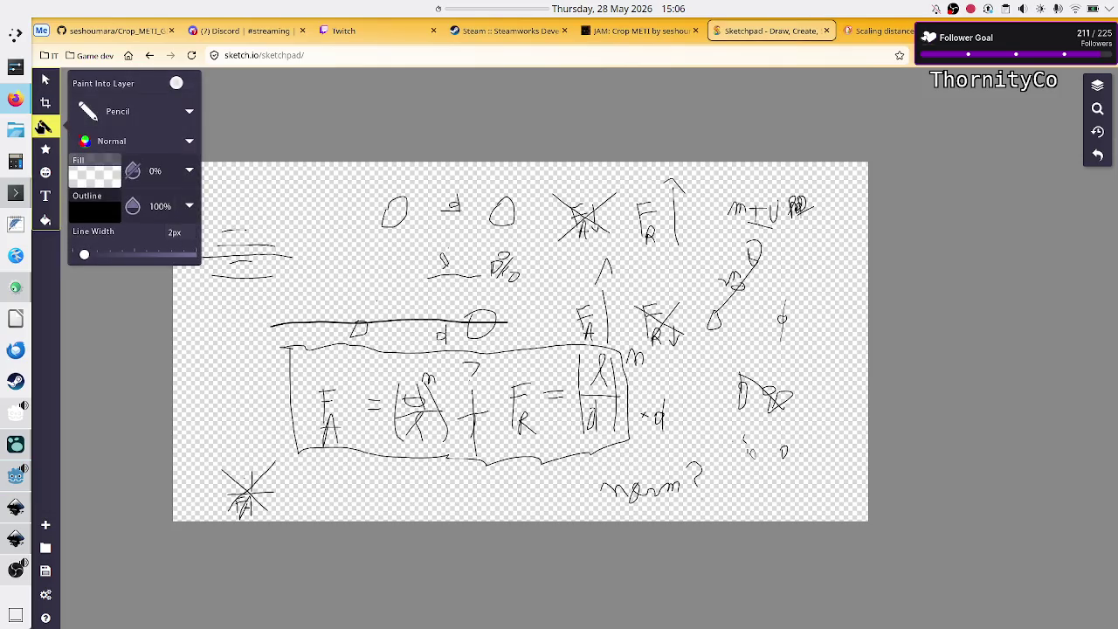
left_click(97, 119)
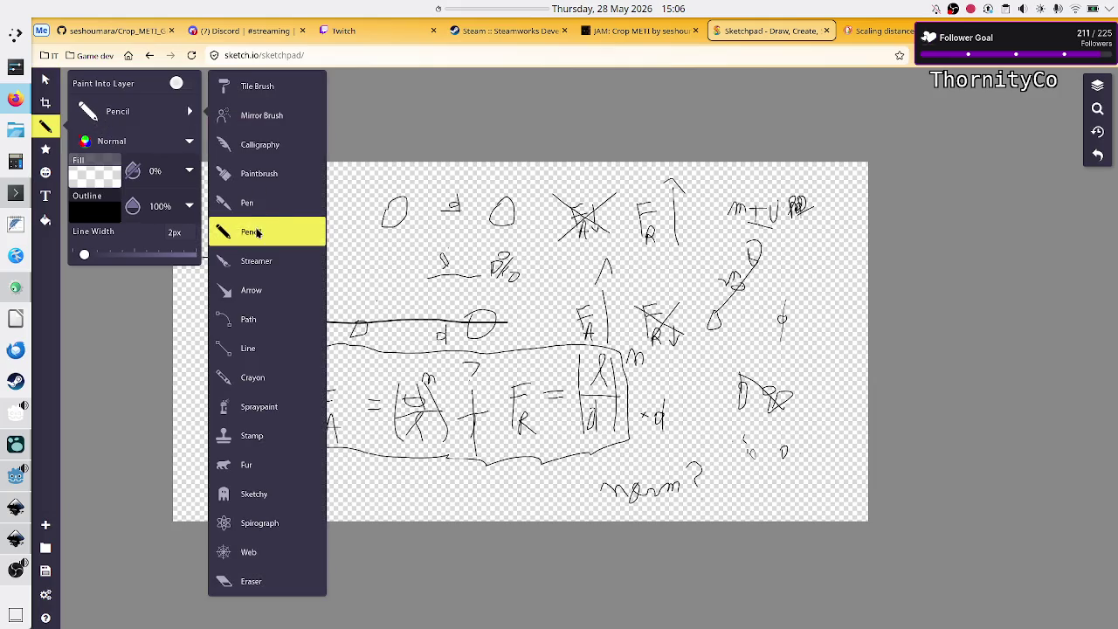
left_click(260, 234)
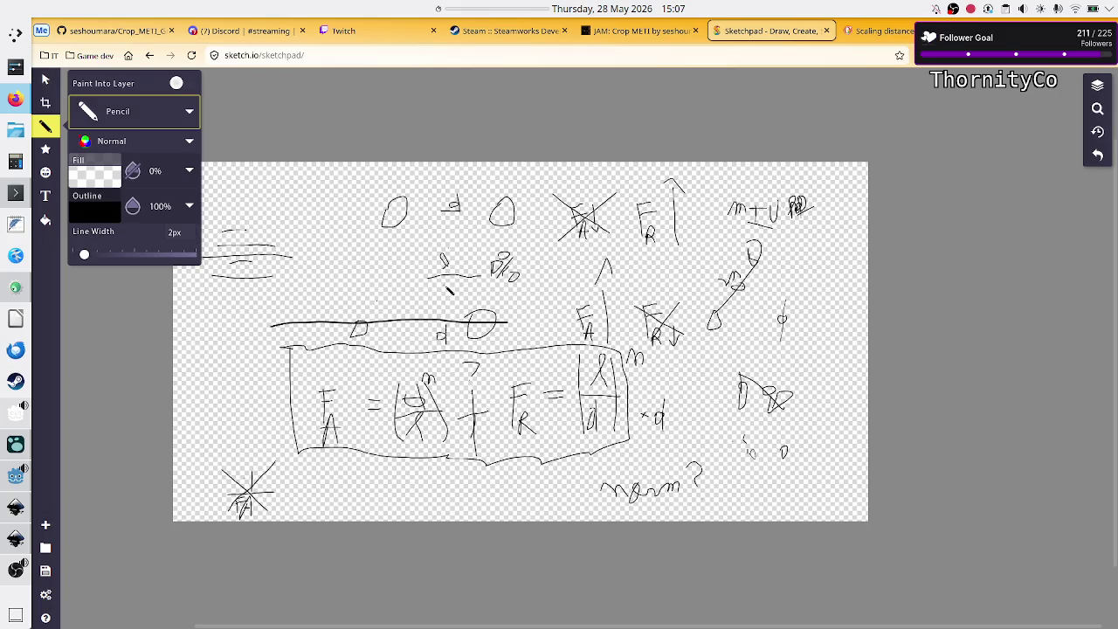
left_click(453, 284)
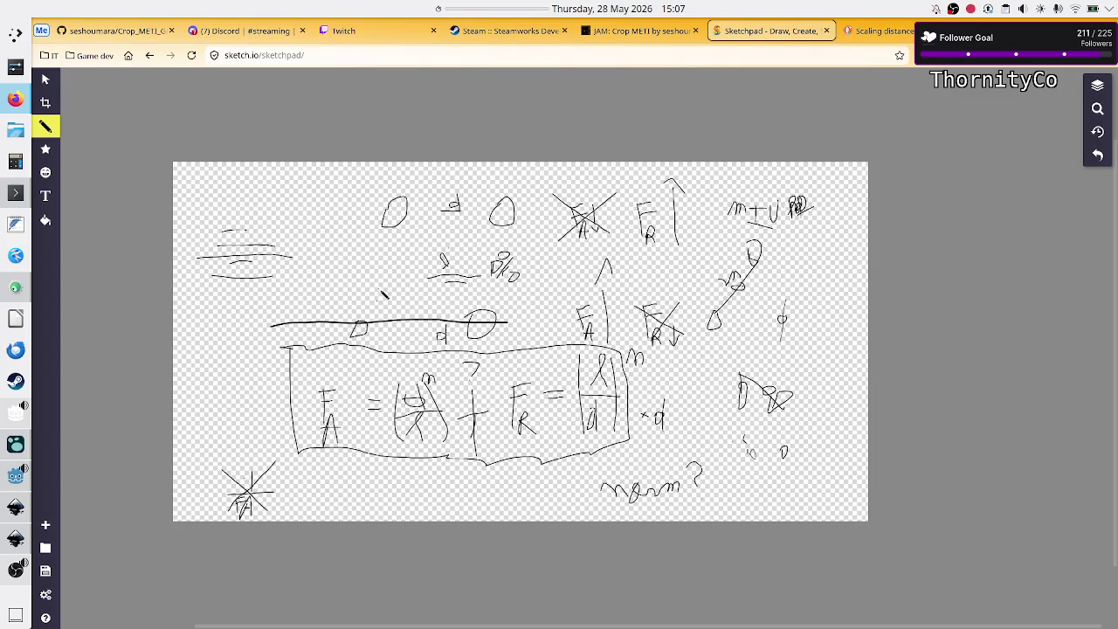
Draw a short horizontal stroke just above the long middle line, then return to Godot.
left_click_drag(396, 288, 482, 289)
scroll(447, 292, "down", 3)
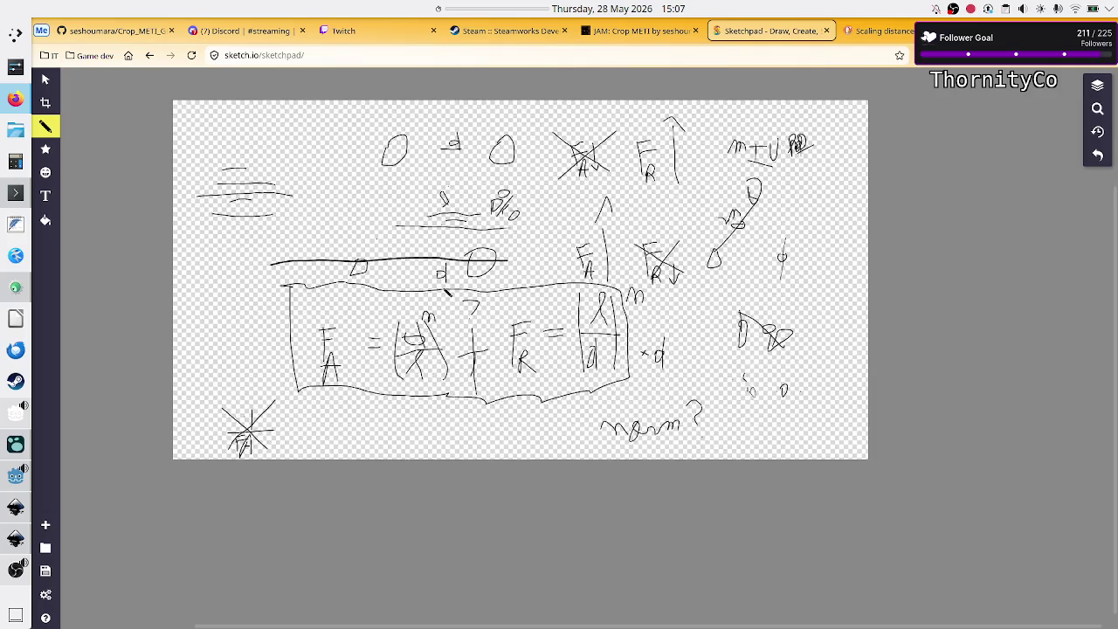
scroll(447, 292, "up", 3)
scroll(452, 275, "up", 2)
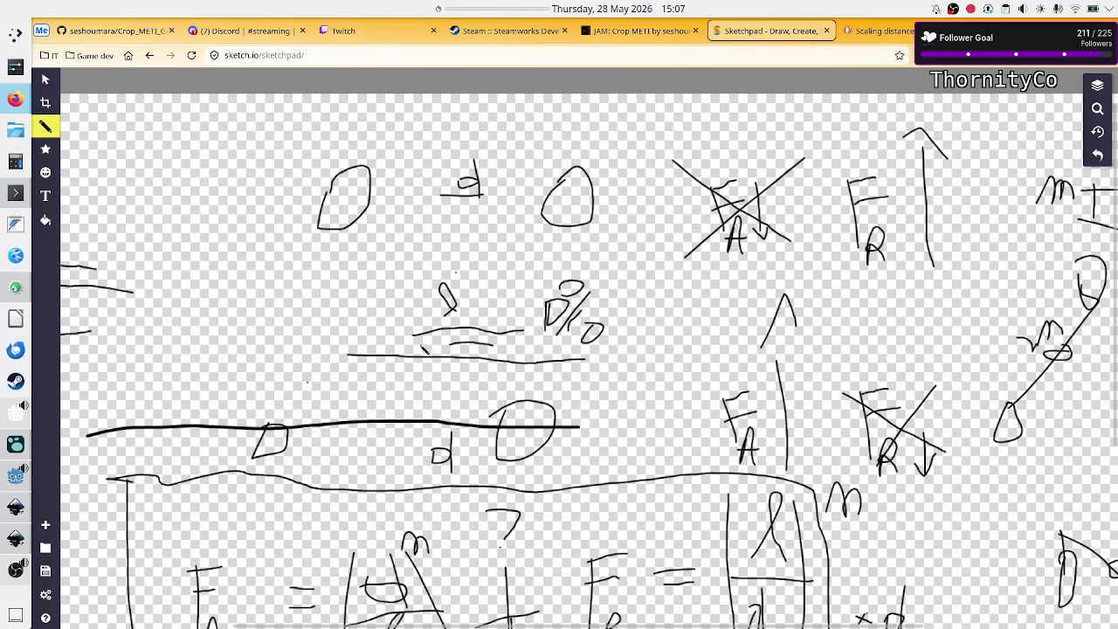
key("alt+Tab")
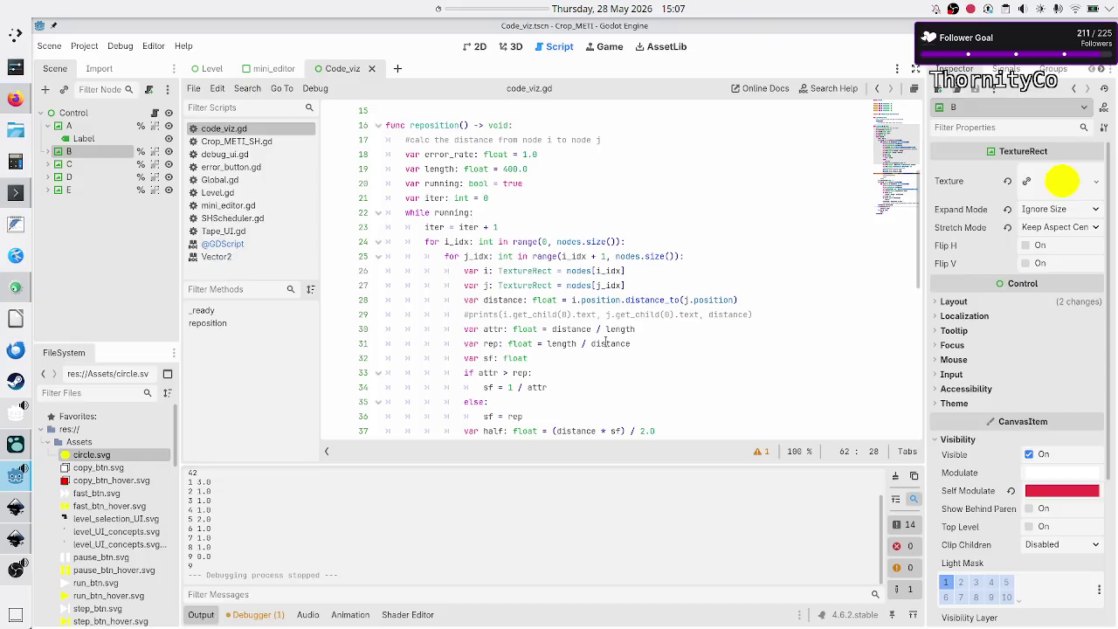
Run the game once more with the current code and close it.
key("F5")
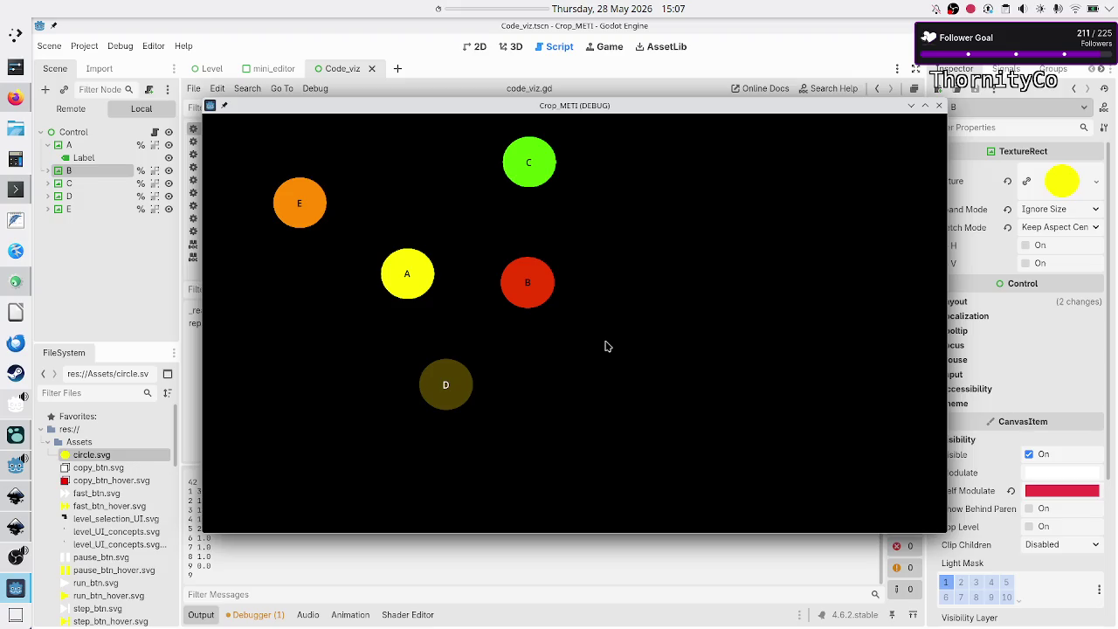
left_click(939, 106)
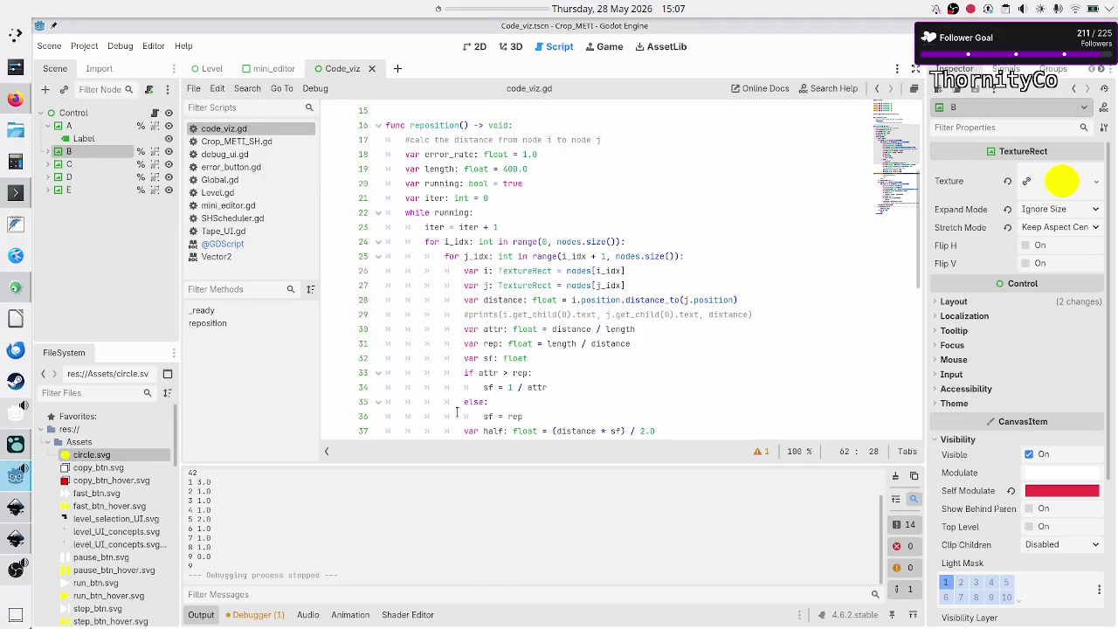
scroll(456, 412, "down", 4)
scroll(489, 384, "up", 8)
scroll(527, 362, "down", 1)
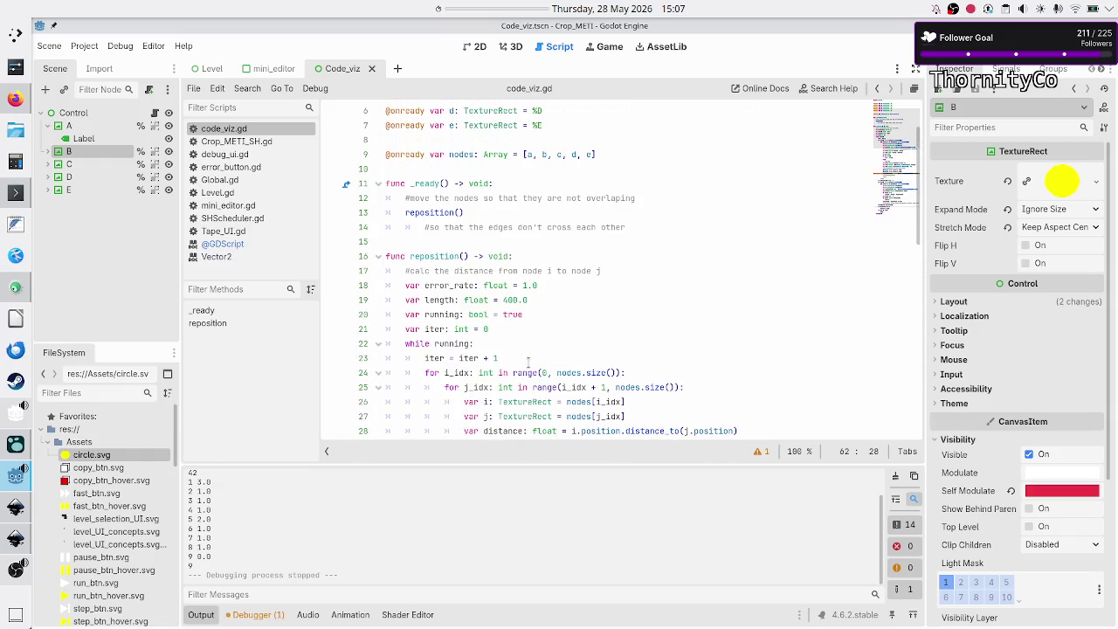
Change error_rate on line 18 from 1.0 to 0.5 and run the game.
left_click(553, 285)
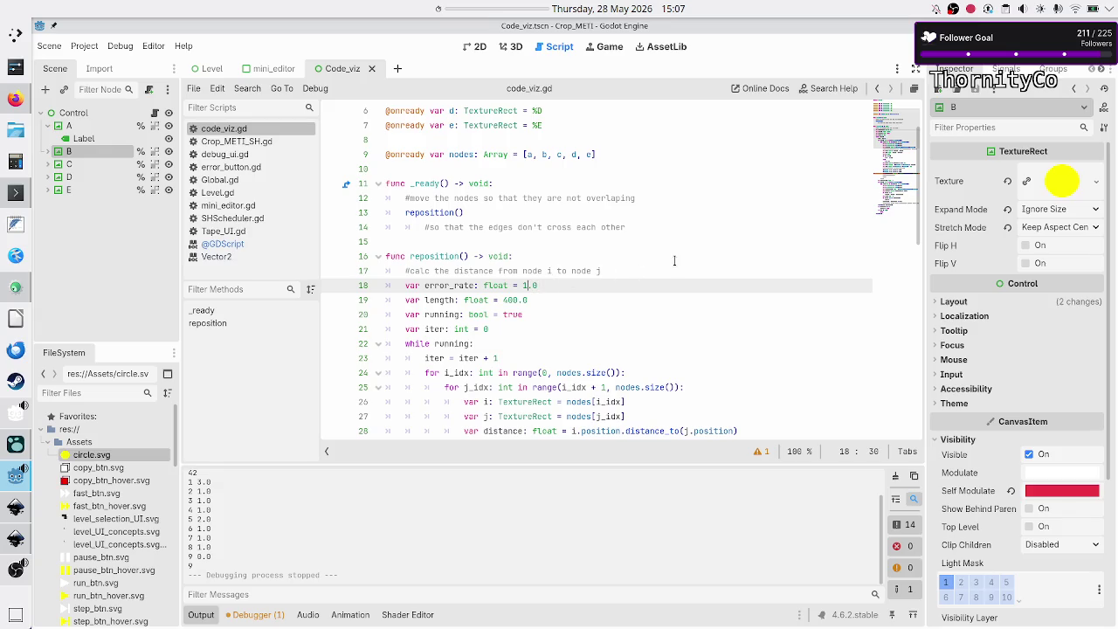
key("BackSpace")
key("BackSpace")
key("BackSpace")
type("0.4")
type("\\5")
key("BackSpace")
key("BackSpace")
key("BackSpace")
type("5")
key("F6")
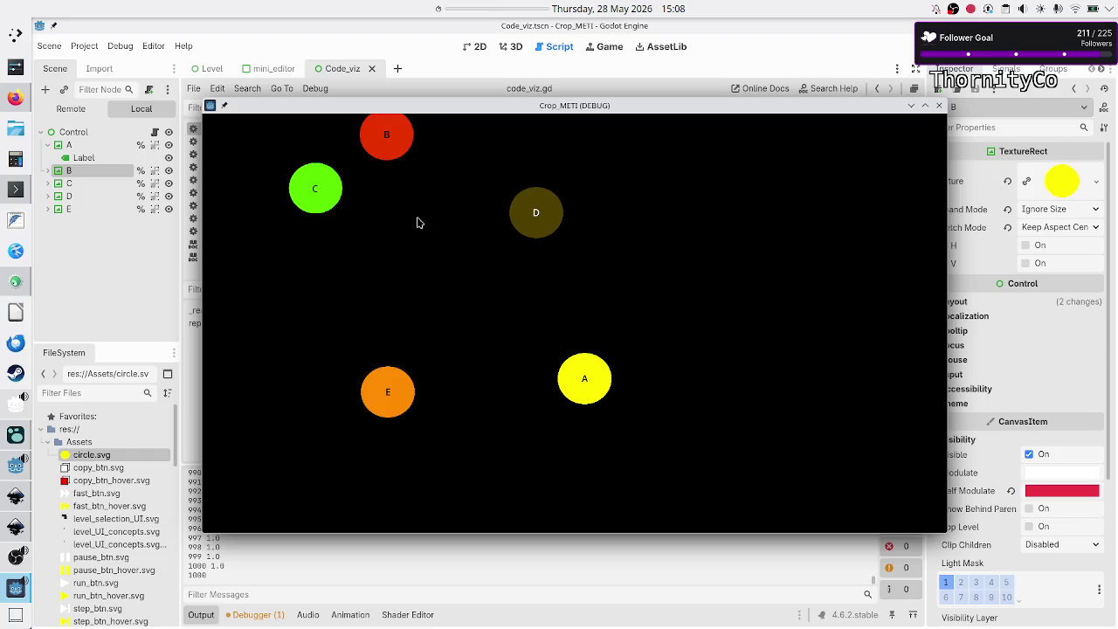
Raise the iteration limit on line 64 to 10000 and run the layout test.
left_click(939, 106)
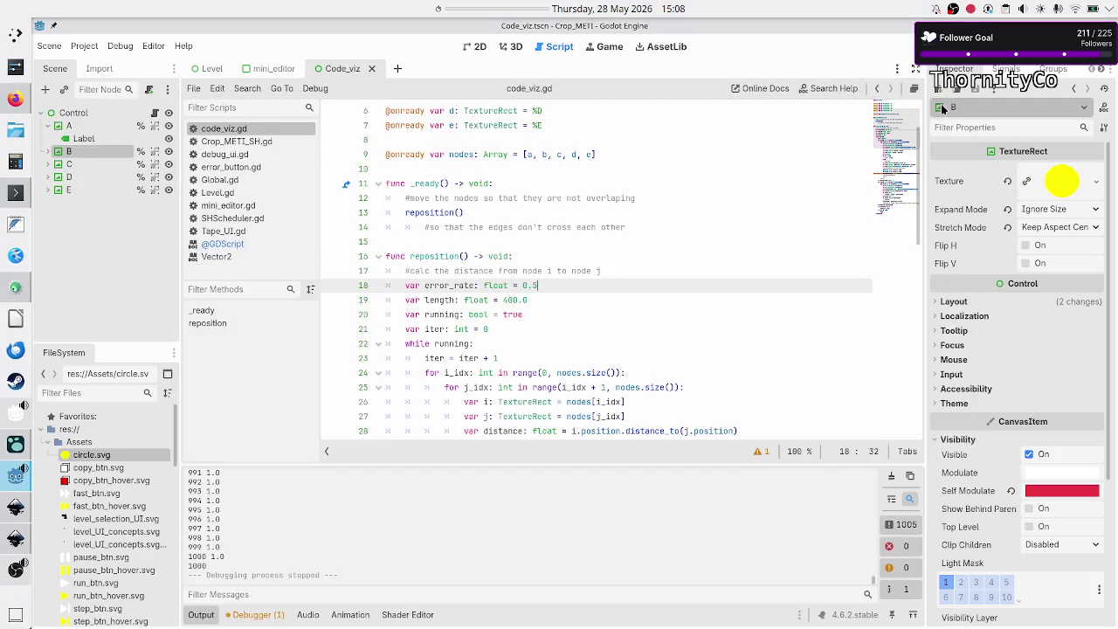
scroll(509, 308, "down", 6)
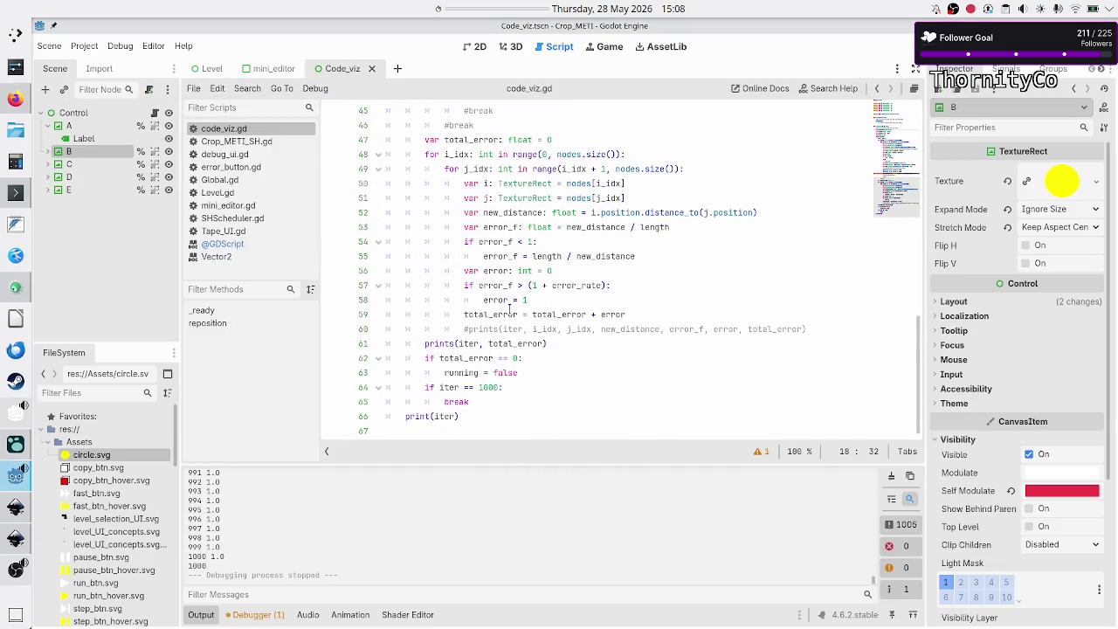
left_click(499, 387)
type("0")
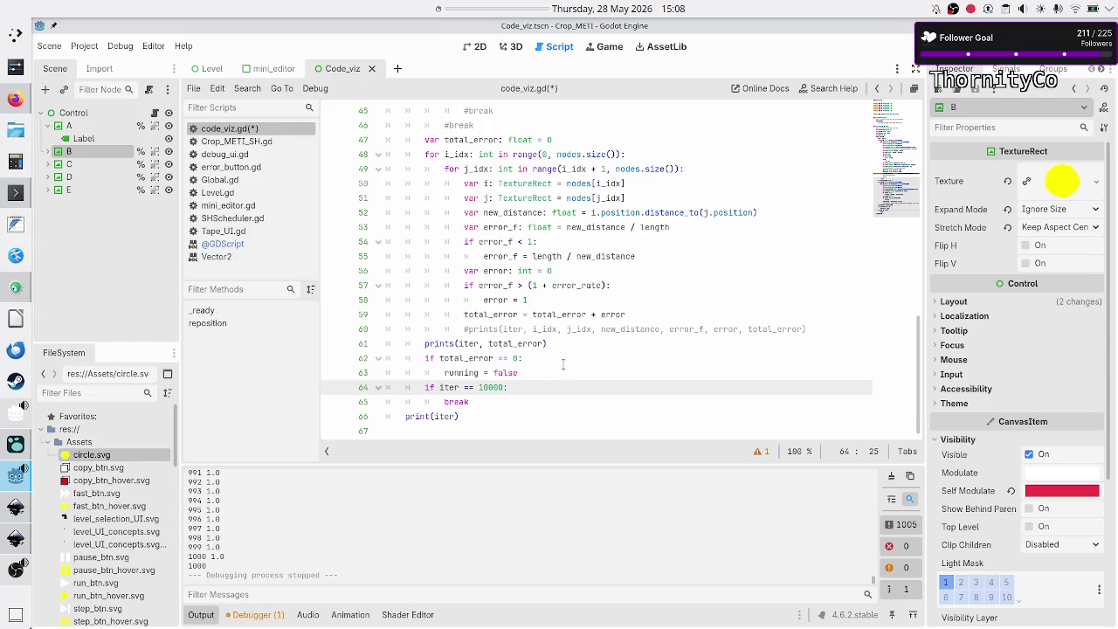
key("F6")
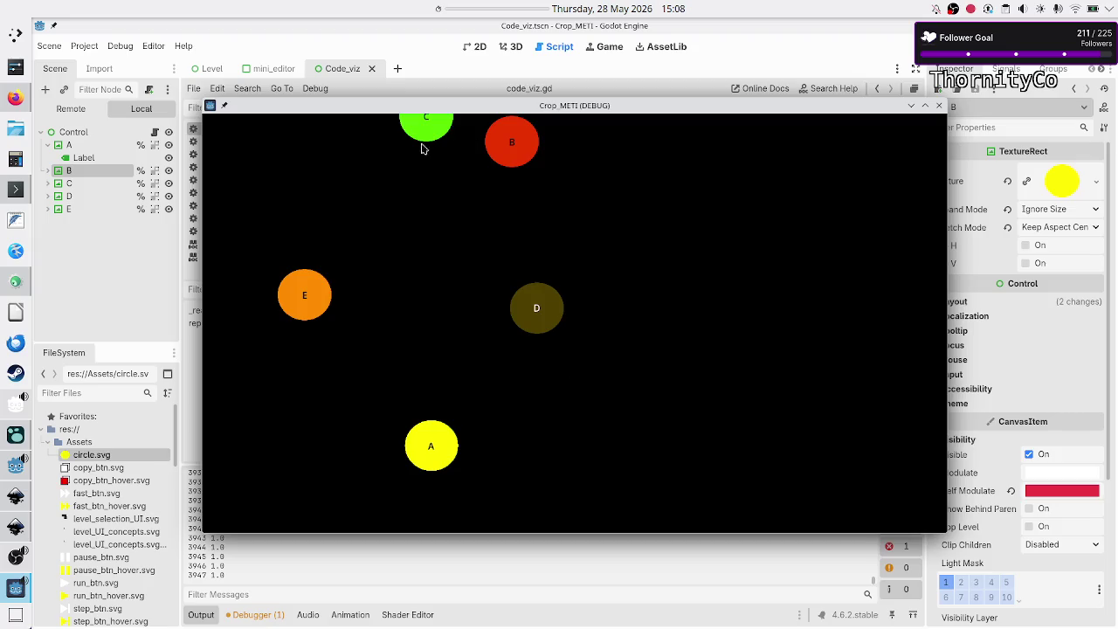
Raise the limit further to 100000, rerun the layout, and close the game.
left_click(938, 105)
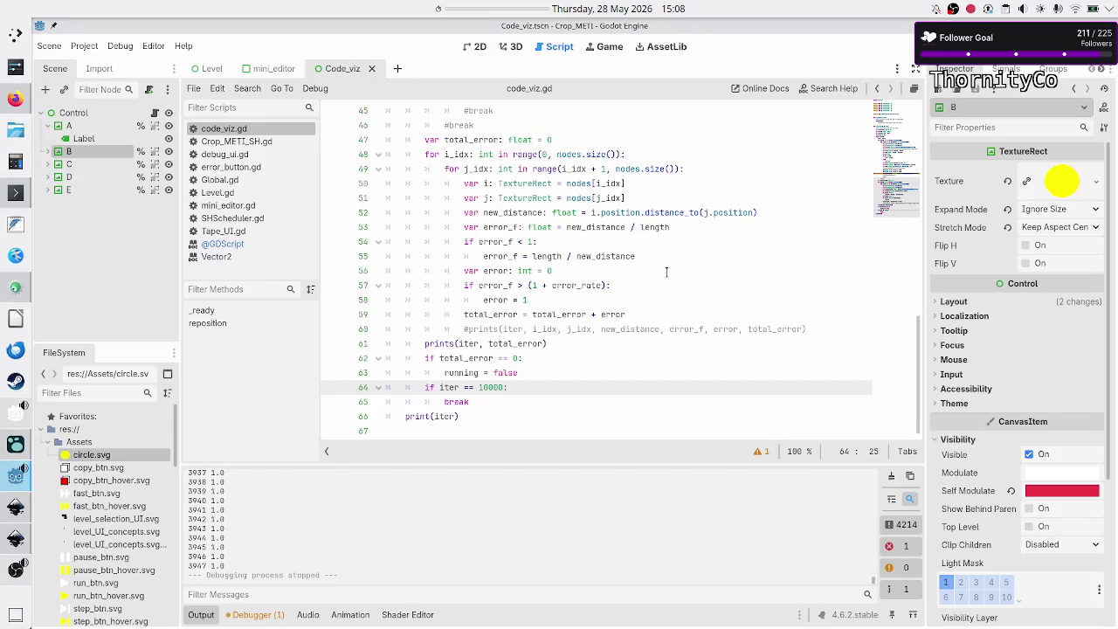
left_click(431, 343)
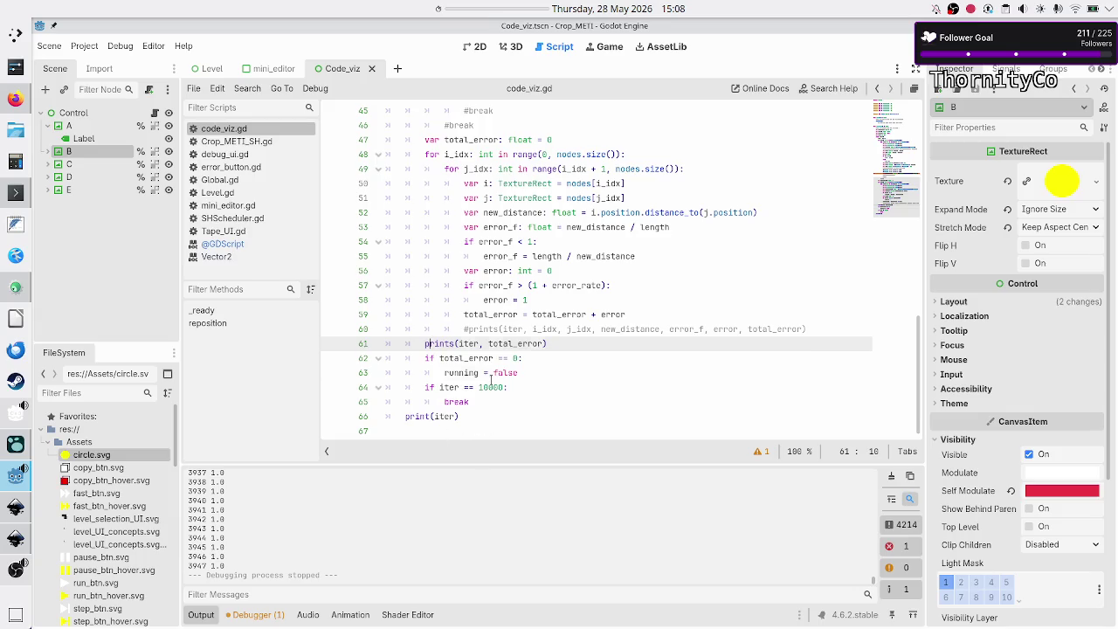
left_click(490, 379)
left_click(491, 382)
type("0")
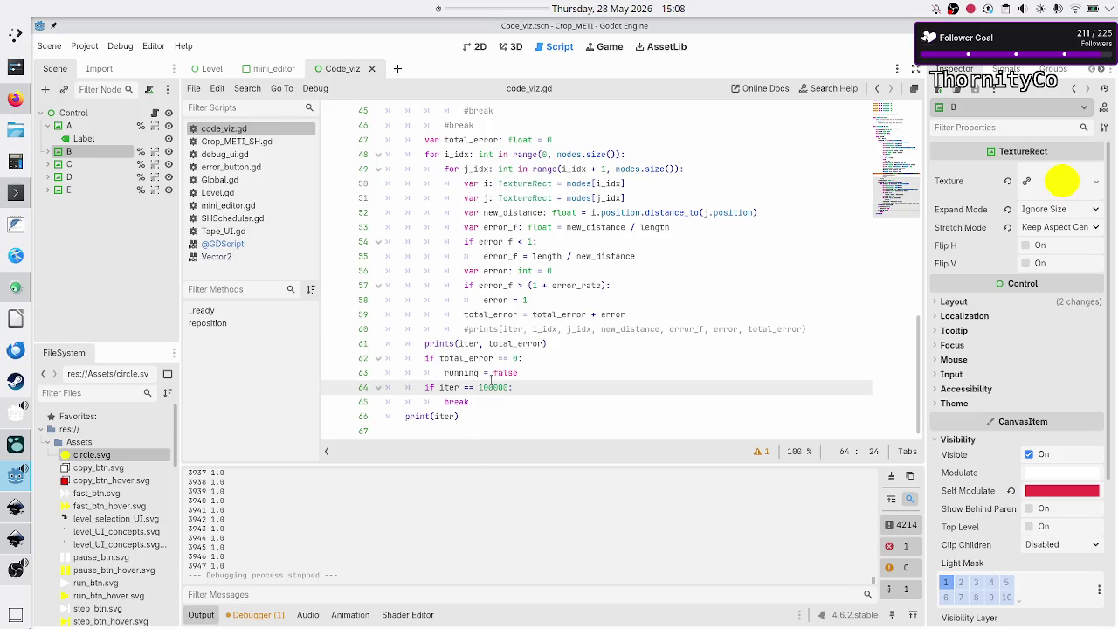
key("F5")
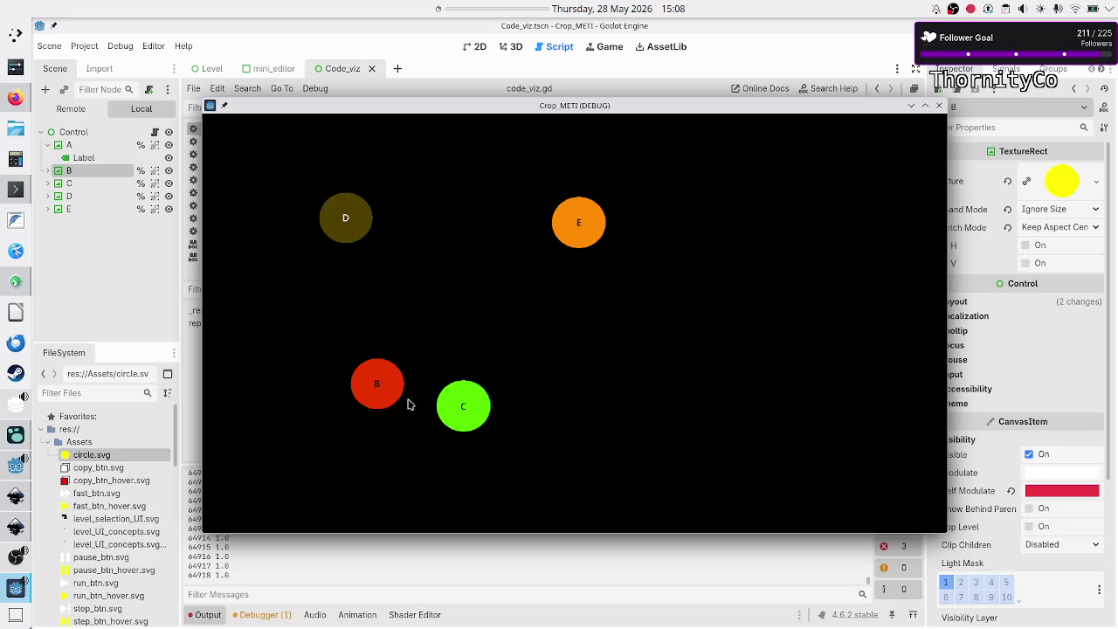
left_click(940, 106)
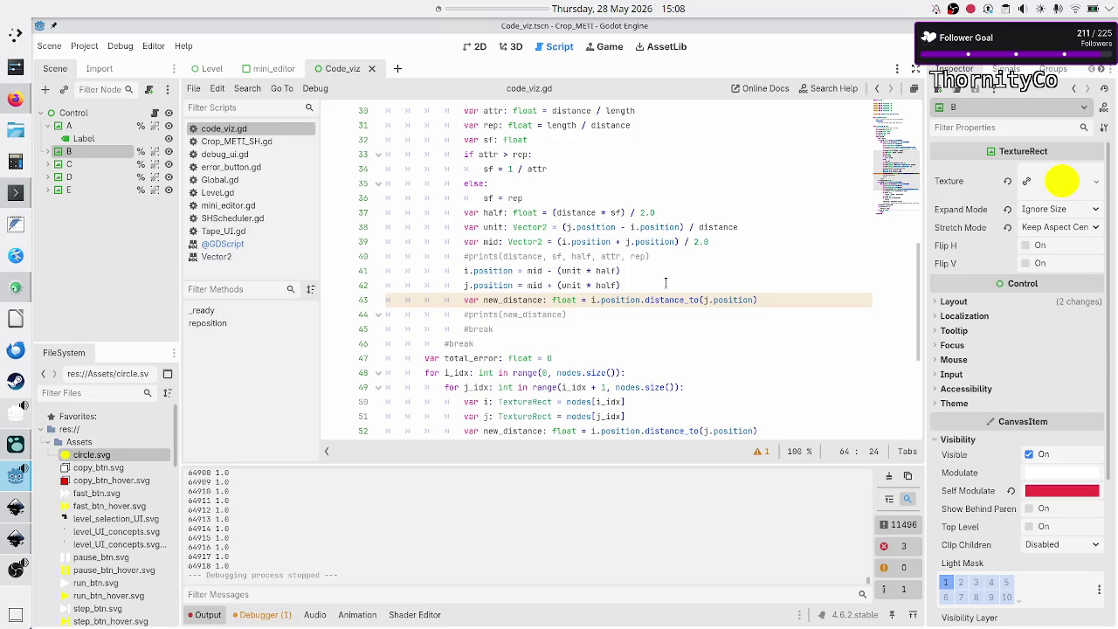
Set error_rate on line 18 to 0.75 and test-run the layout.
scroll(666, 282, "down", 1)
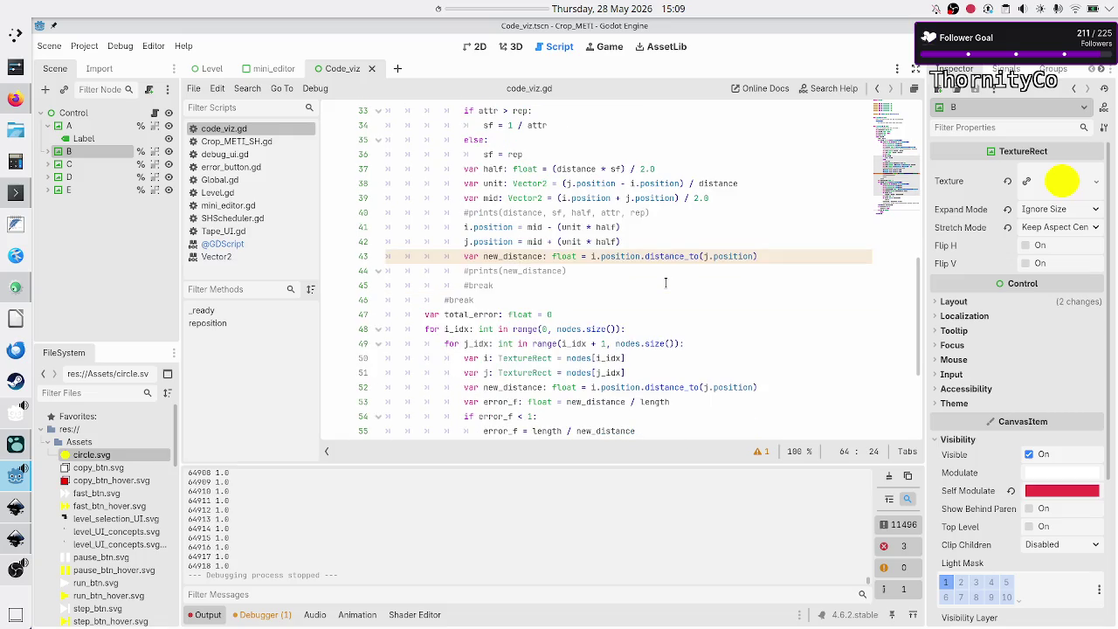
scroll(665, 282, "up", 7)
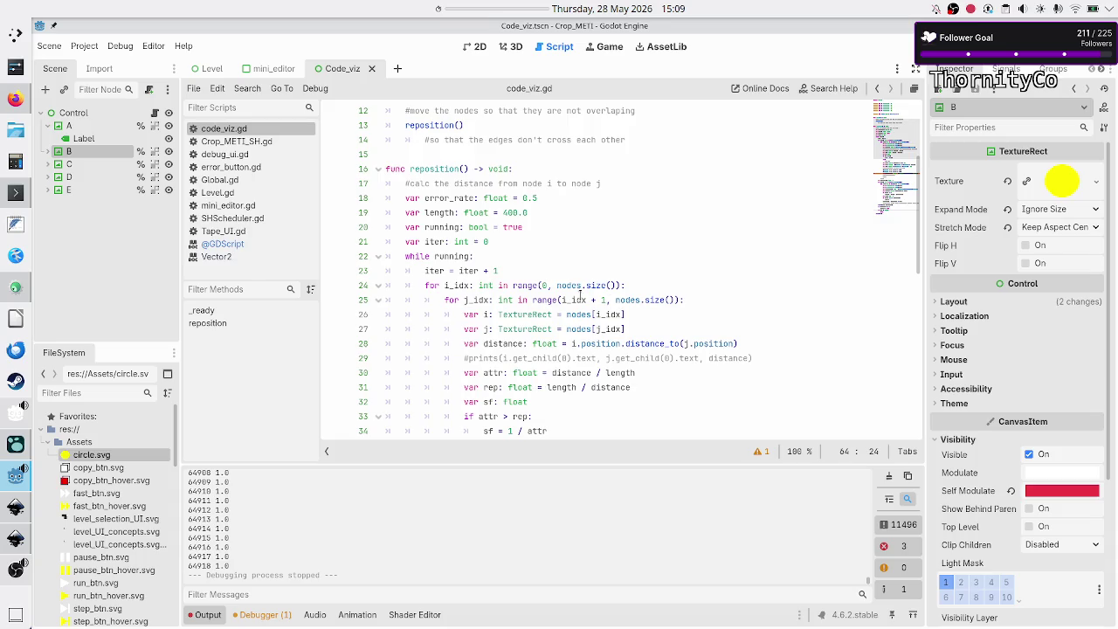
left_click(558, 201)
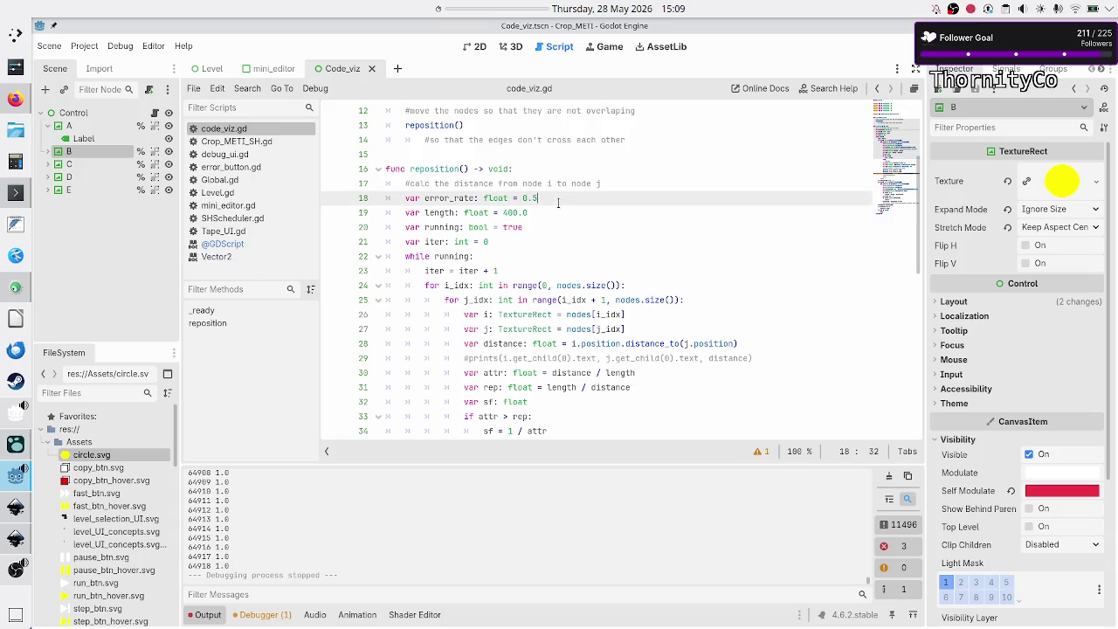
key("BackSpace")
type("75")
key("F5")
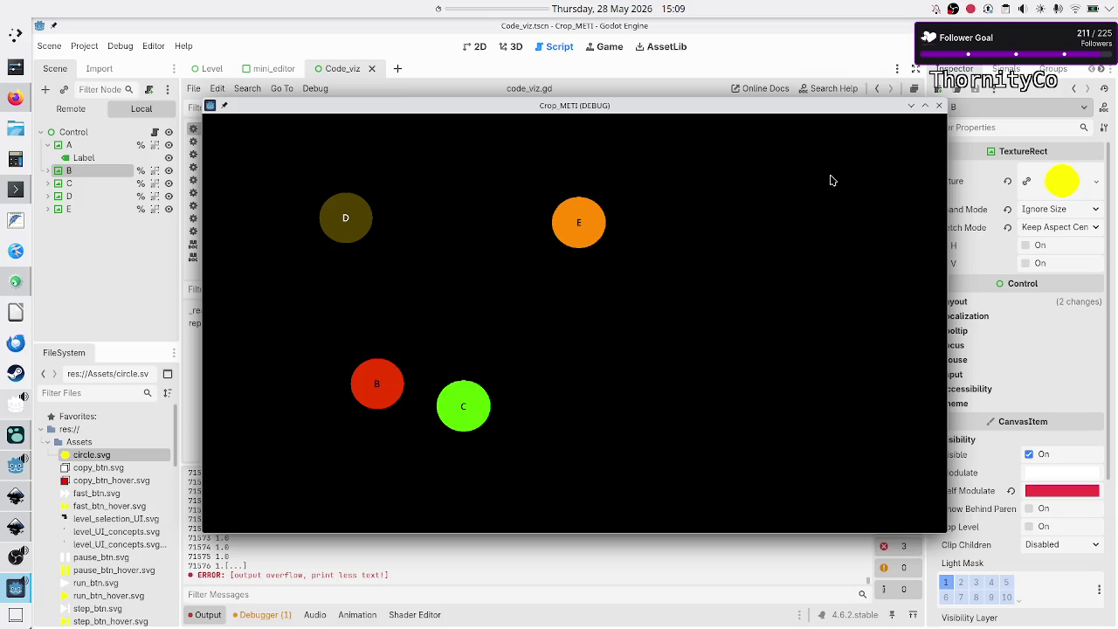
left_click(941, 106)
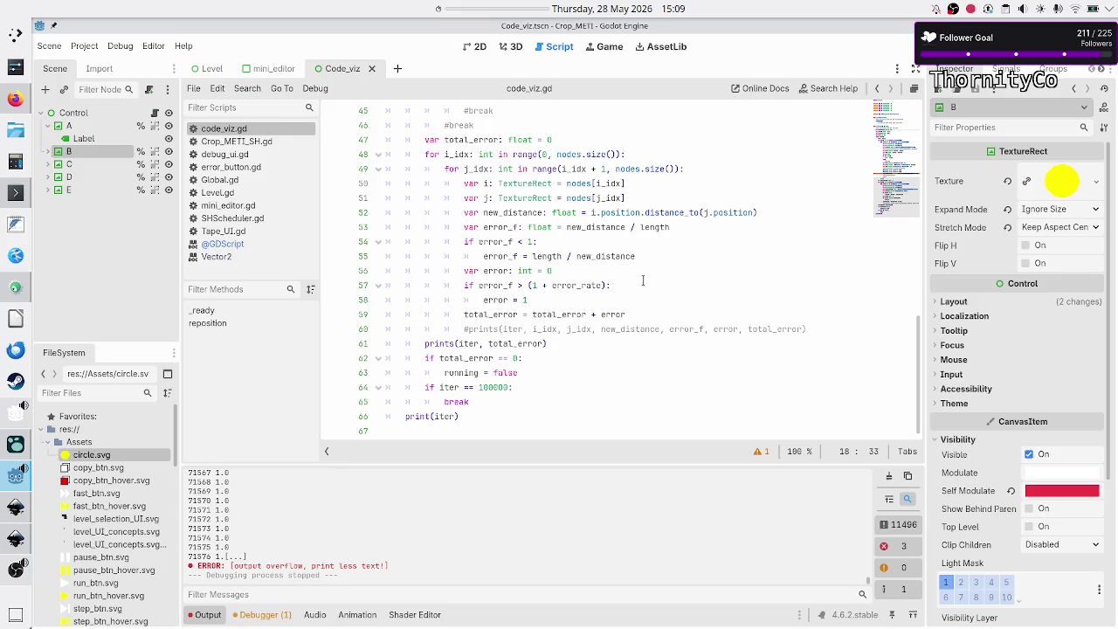
Switch to the browser Sketchpad page with the F_A and F_R force formulas.
left_click(568, 373)
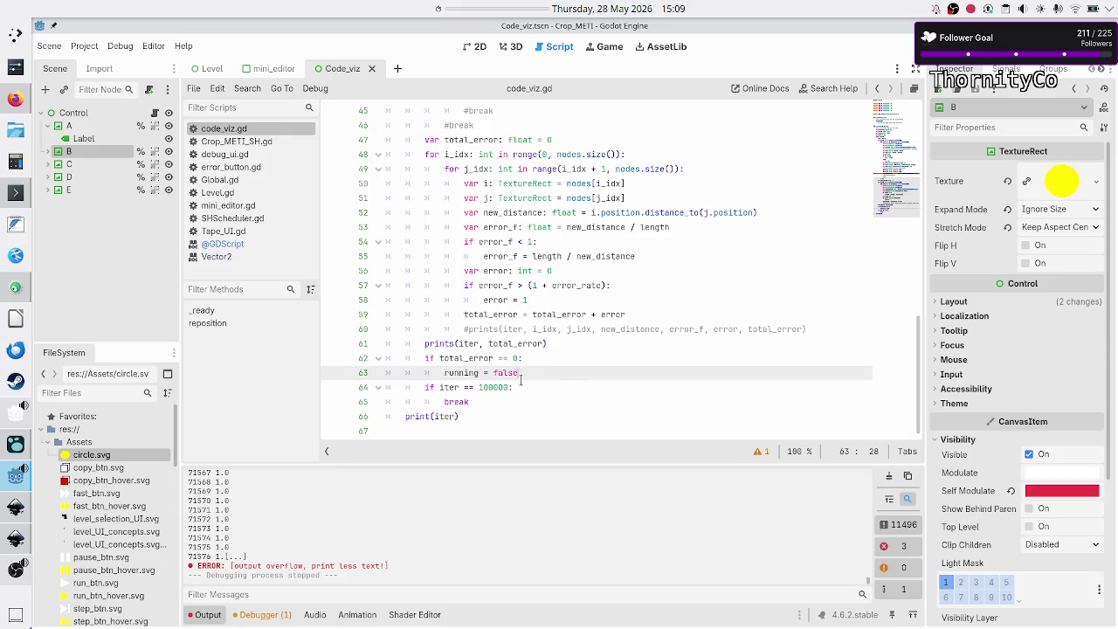
left_click(570, 387)
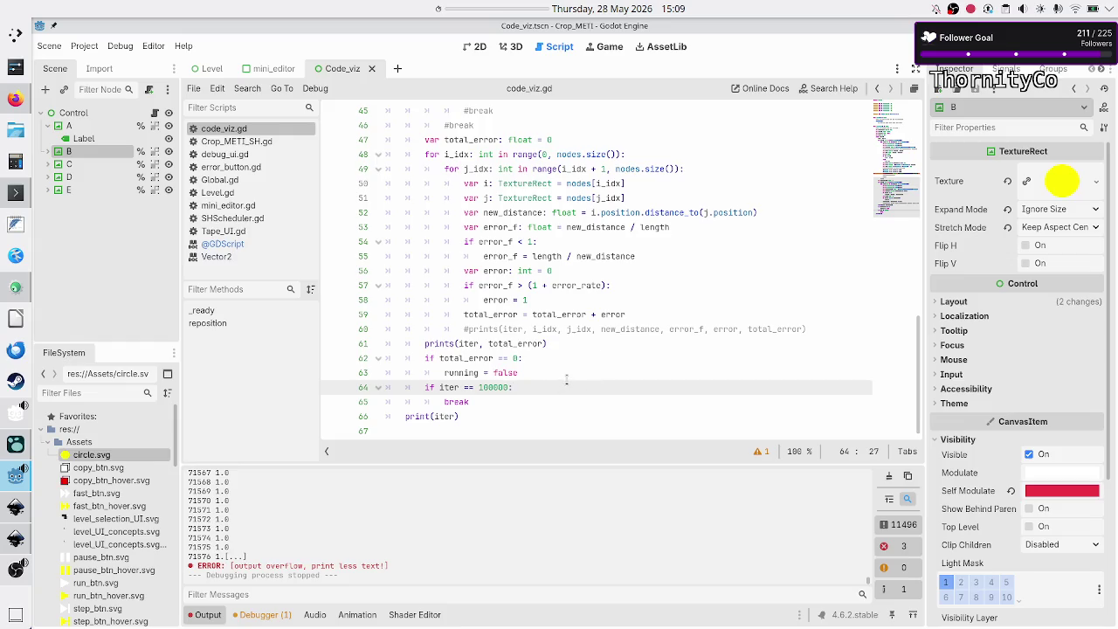
scroll(566, 378, "up", 10)
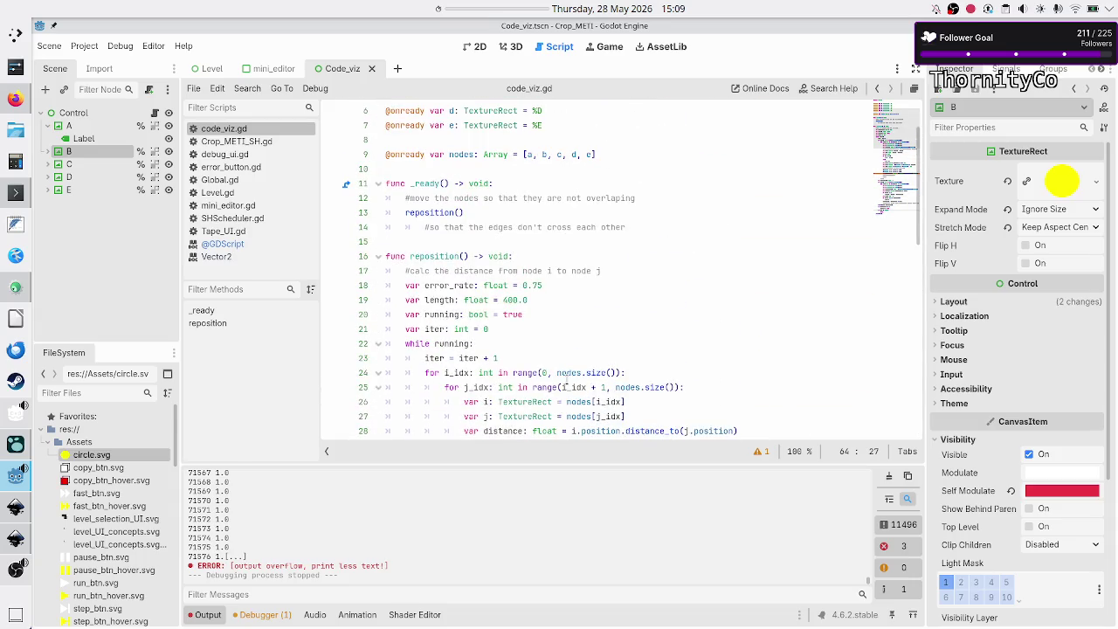
key("alt+Tab")
scroll(561, 423, "up", 1)
scroll(425, 284, "down", 5)
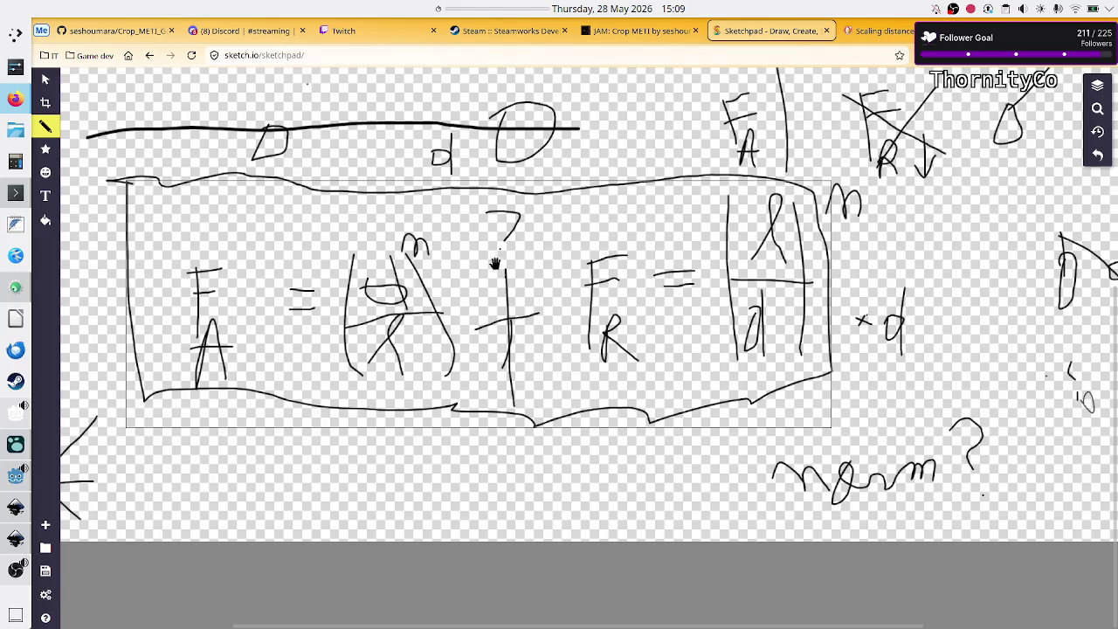
scroll(437, 262, "right", 3)
scroll(436, 262, "left", 8)
scroll(436, 262, "up", 3)
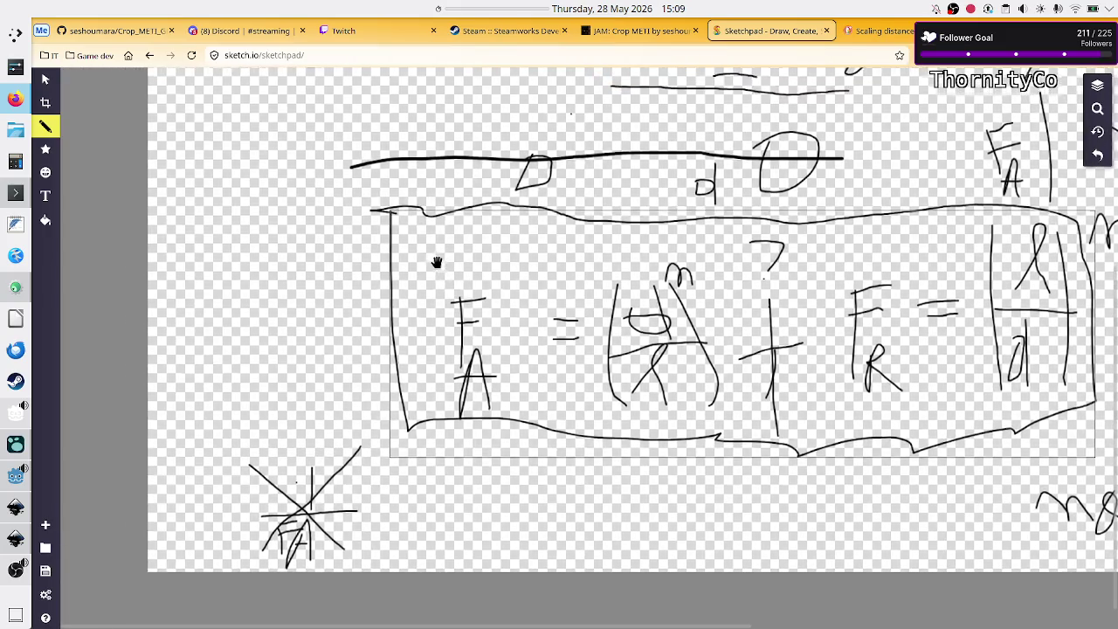
scroll(773, 328, "down", 3)
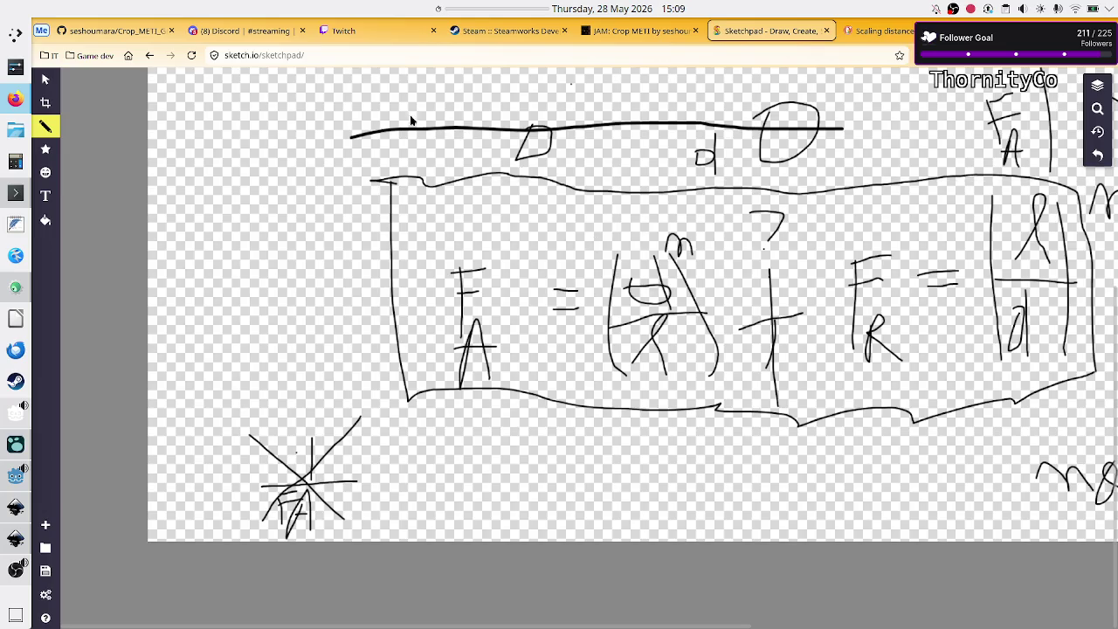
right_click(767, 169)
scroll(767, 168, "up", 3)
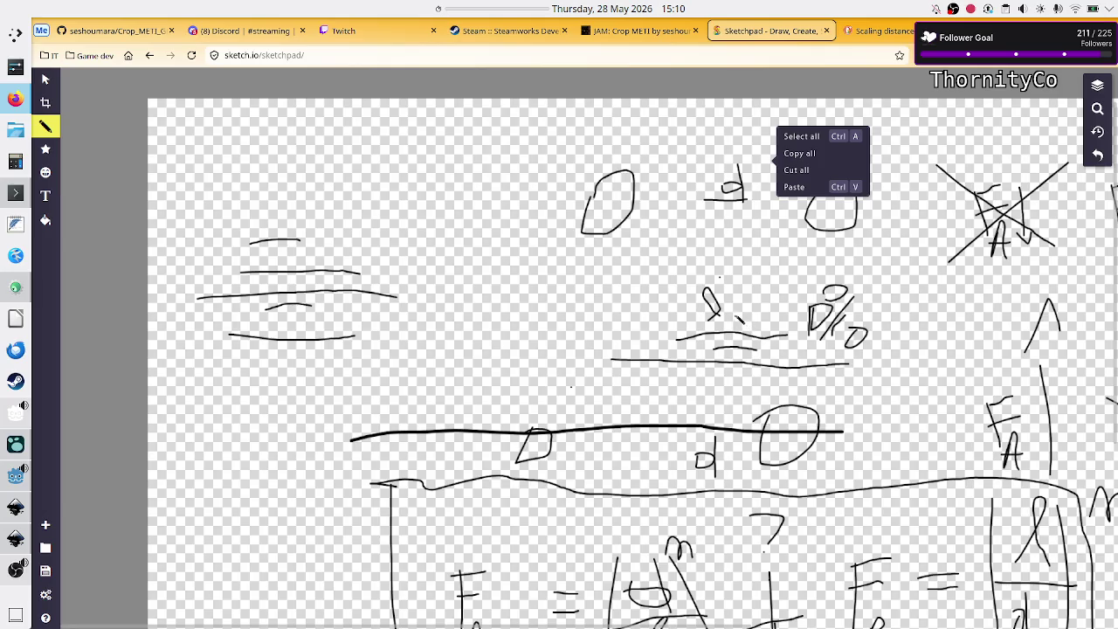
left_click(728, 256)
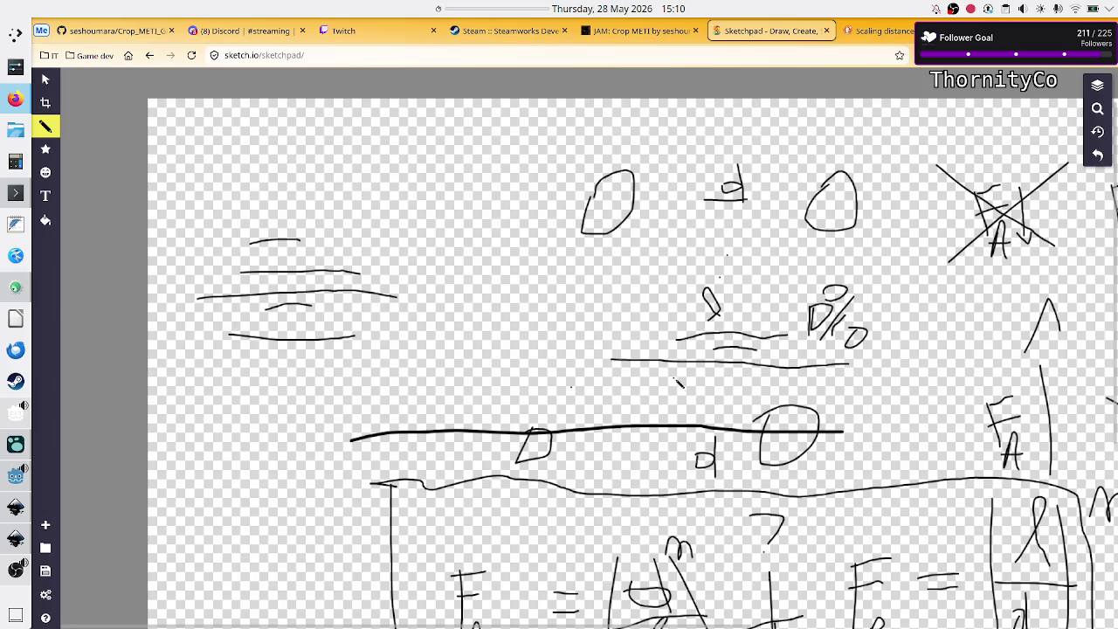
scroll(646, 544, "up", 1)
scroll(646, 545, "down", 4)
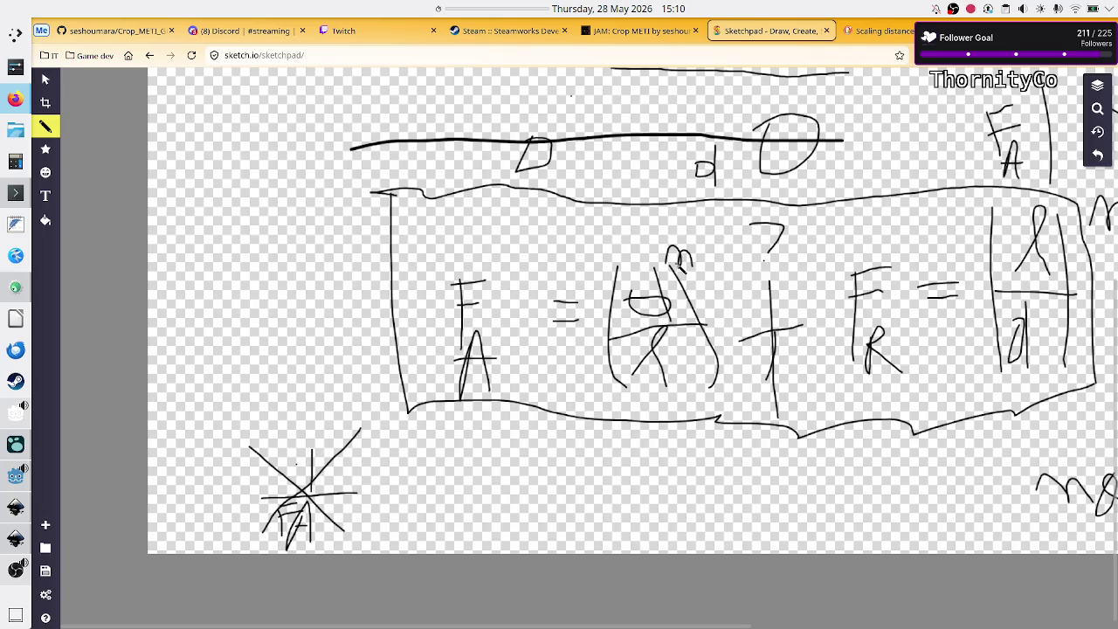
scroll(512, 345, "up", 4)
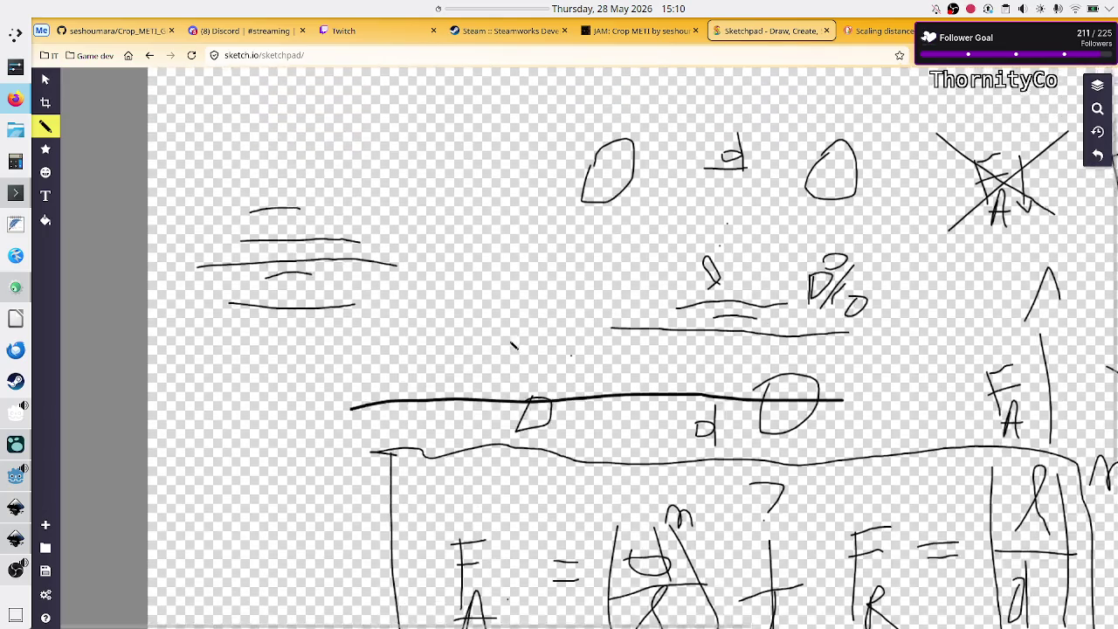
scroll(512, 345, "up", 1)
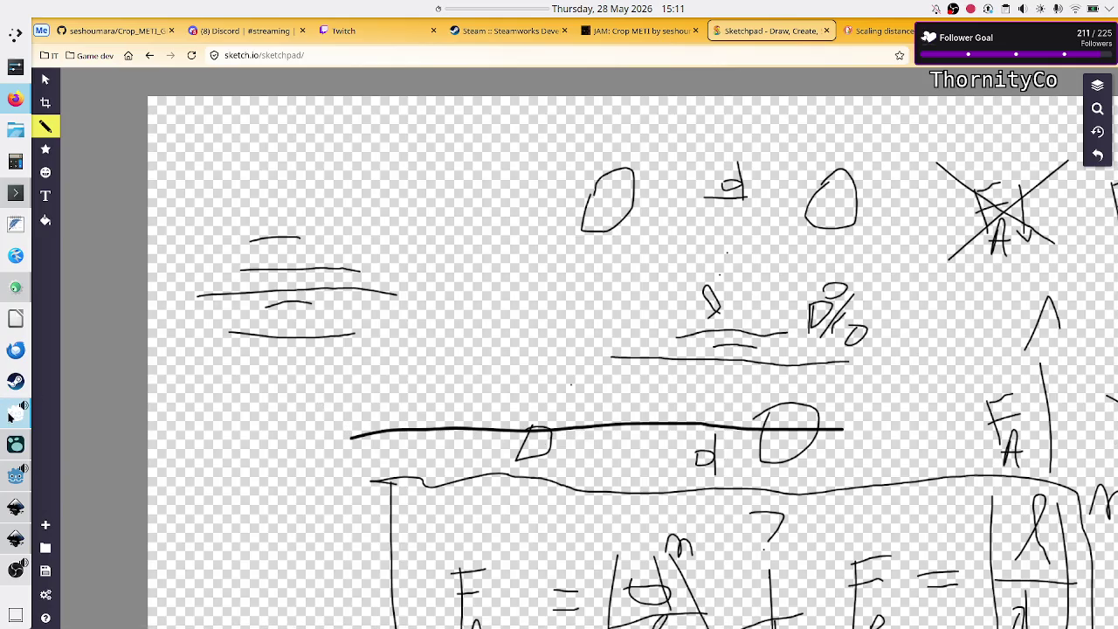
mouse_move(3, 431)
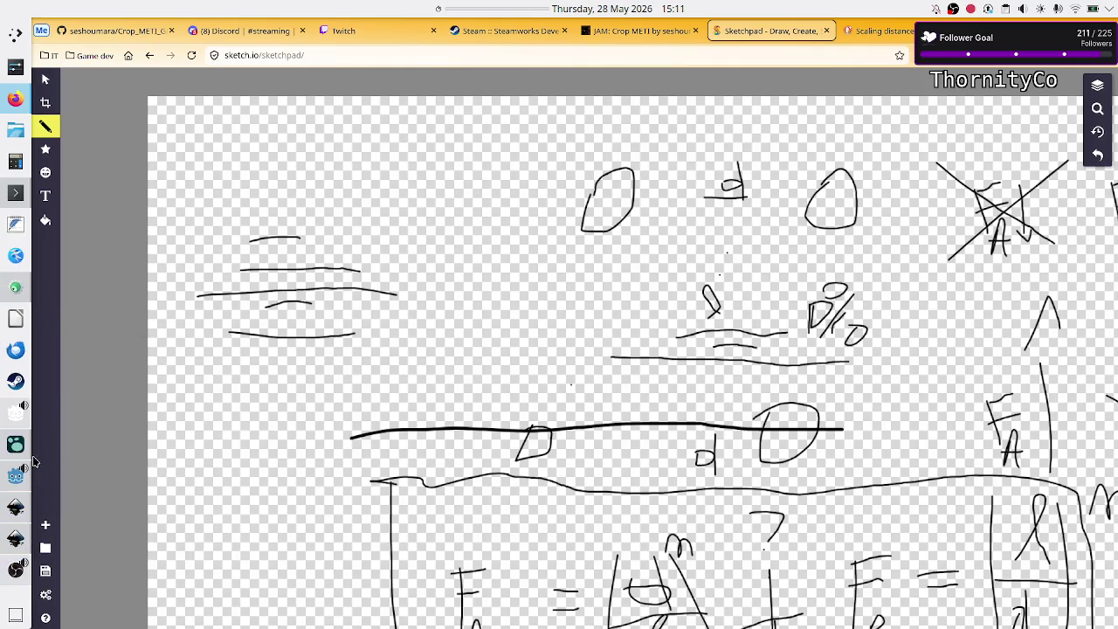
mouse_move(20, 505)
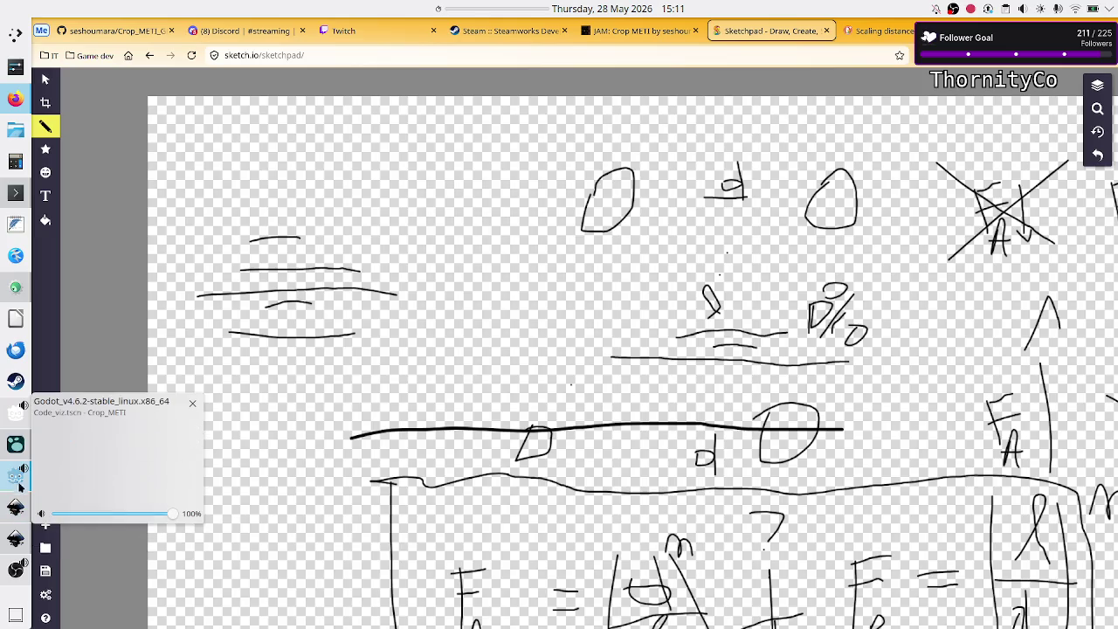
Square the distance in line 30's attraction formula: (distance * distance) / length.
left_click(15, 476)
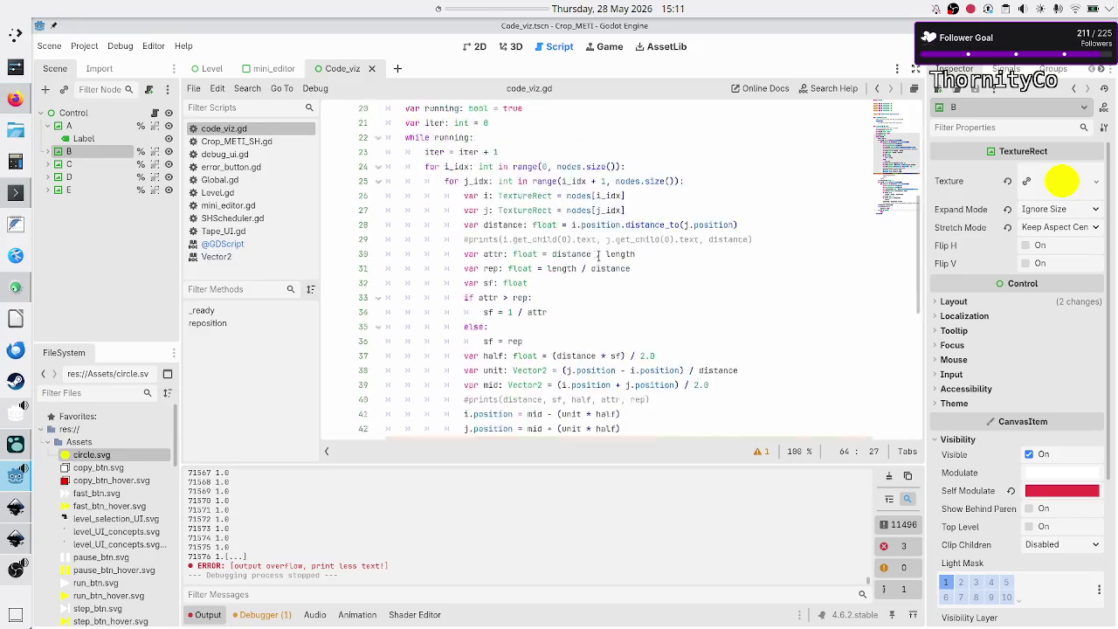
scroll(599, 258, "down", 3)
scroll(599, 256, "up", 3)
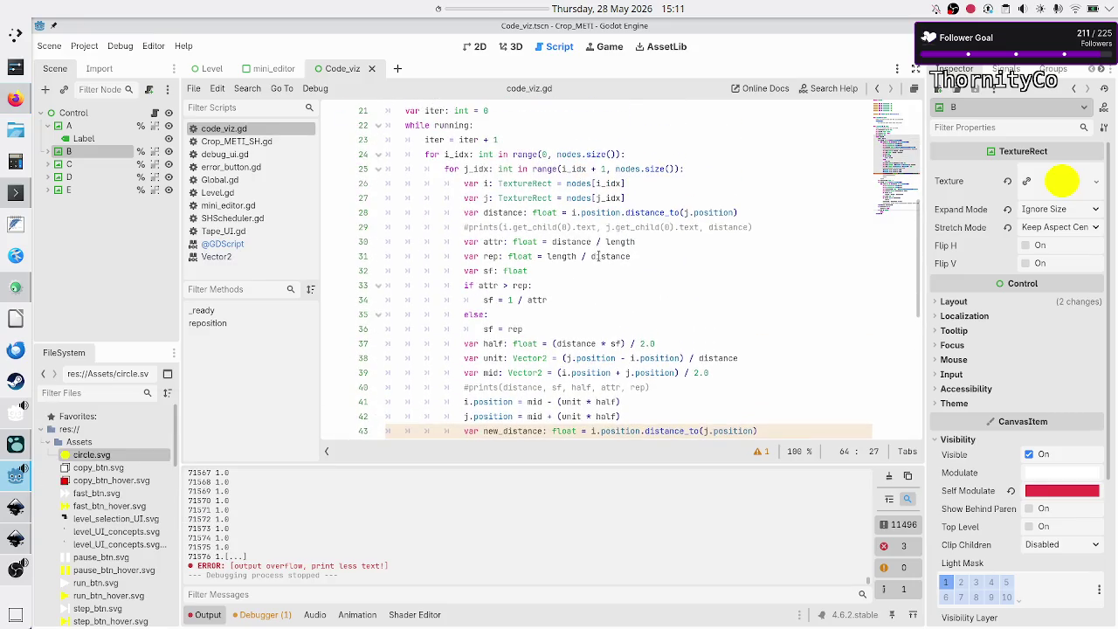
left_click(686, 257)
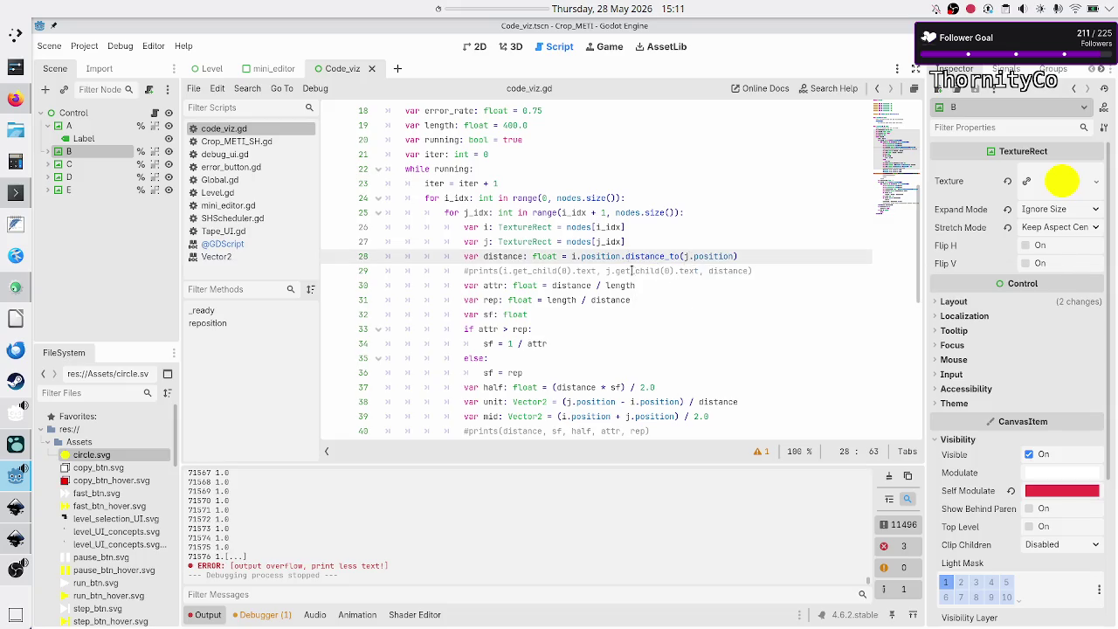
scroll(625, 236, "up", 6)
scroll(625, 236, "down", 6)
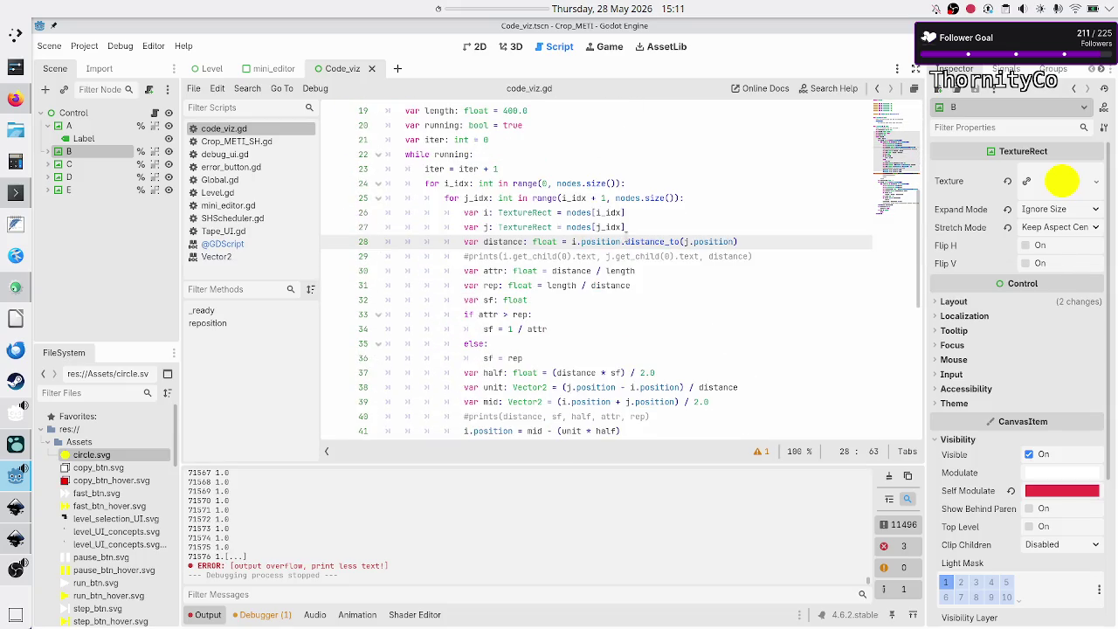
left_click(590, 271)
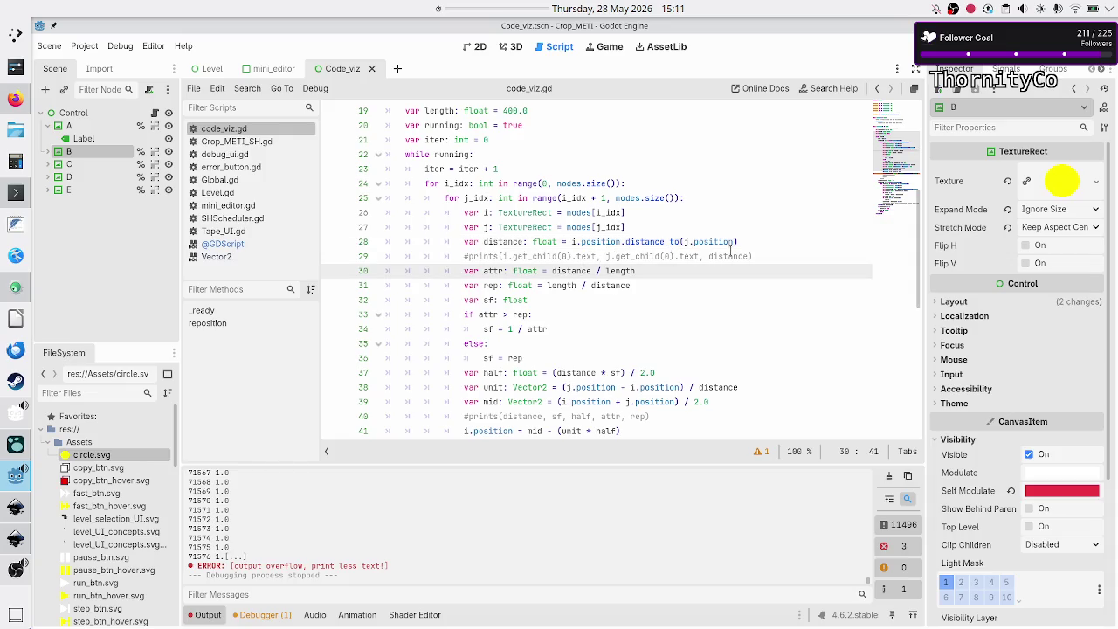
key("ctrl+Left")
type("(")
key("Right")
key("Right")
key("Right")
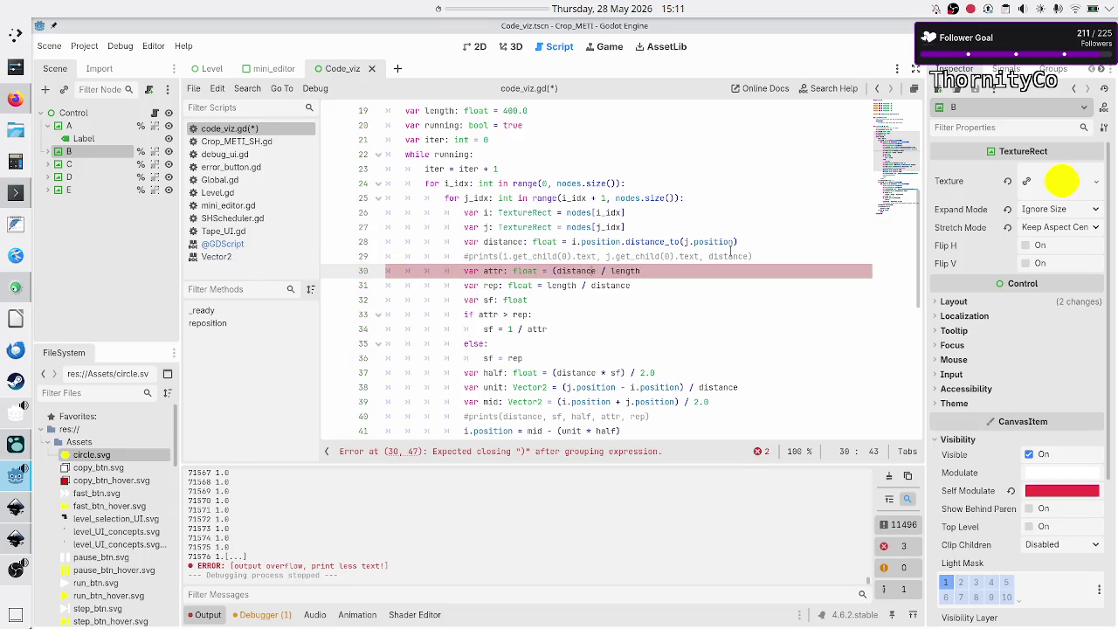
type("* distance")
type(")")
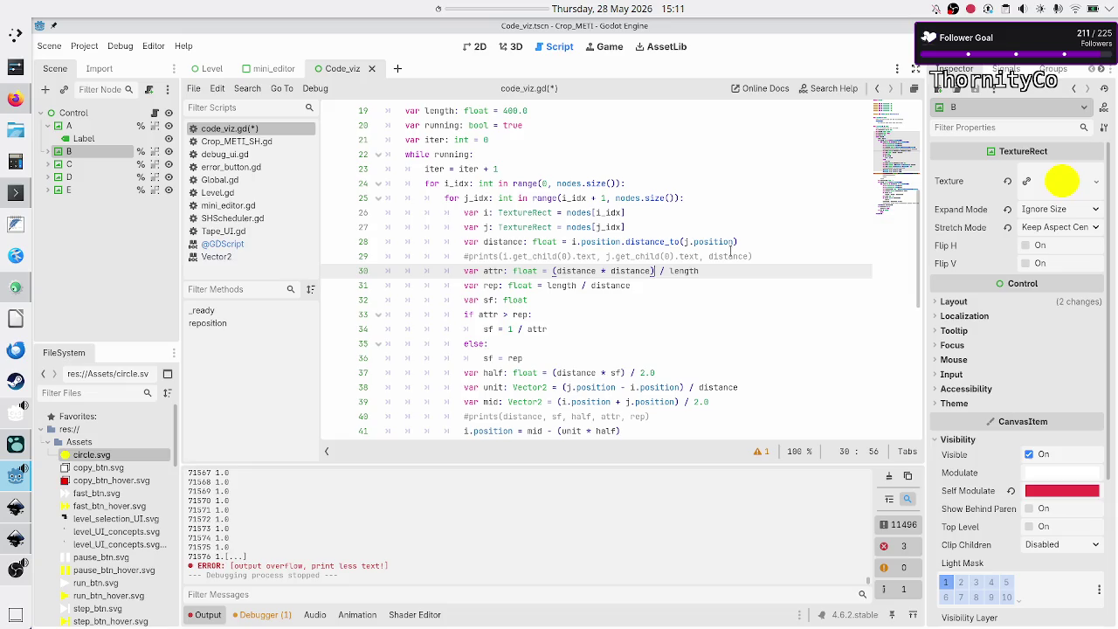
Make line 31's repulsion length / (distance * distance), then save and run the scene.
key("Down")
key("Left")
key("Left")
key("Left")
type("(")
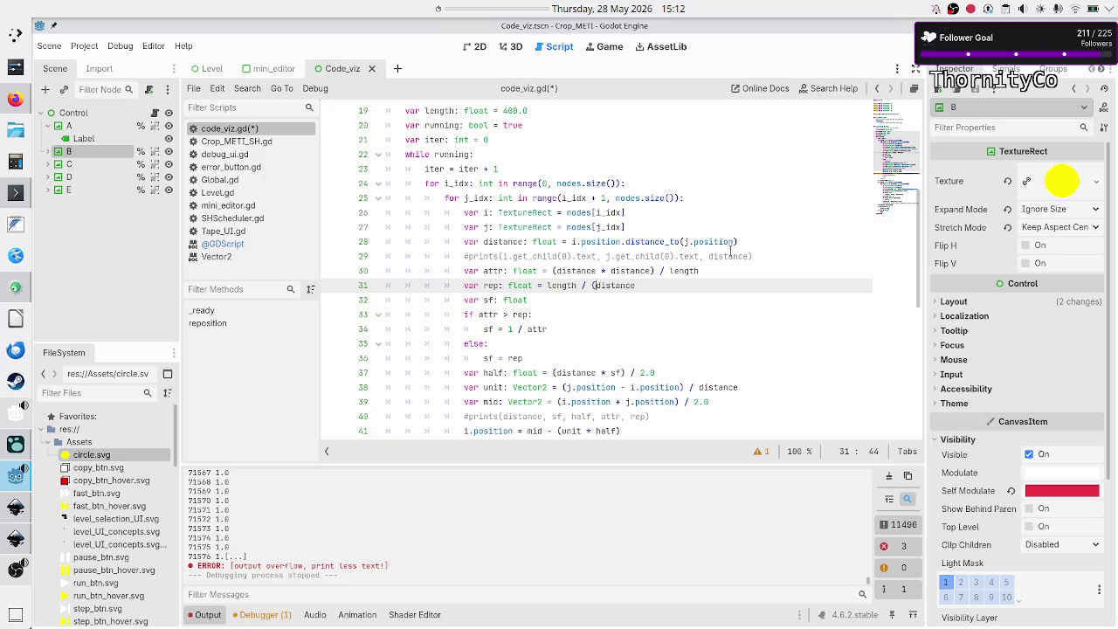
key("End")
type("* distance)")
key("Down")
key("Down")
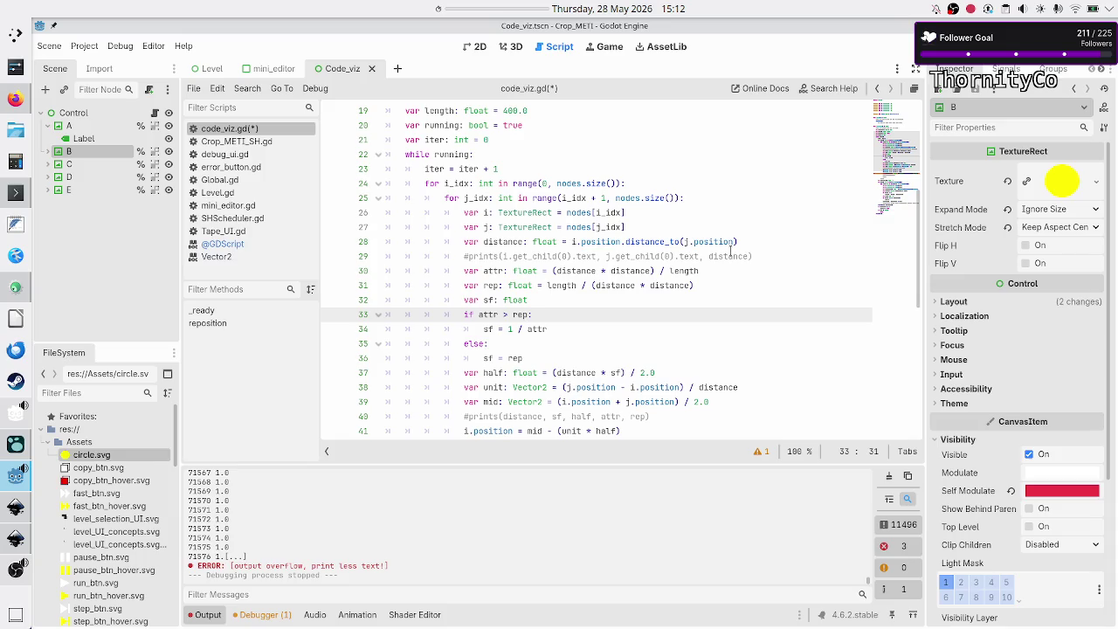
key("Down")
key("Down")
key("Down")
key("Down")
key("Down")
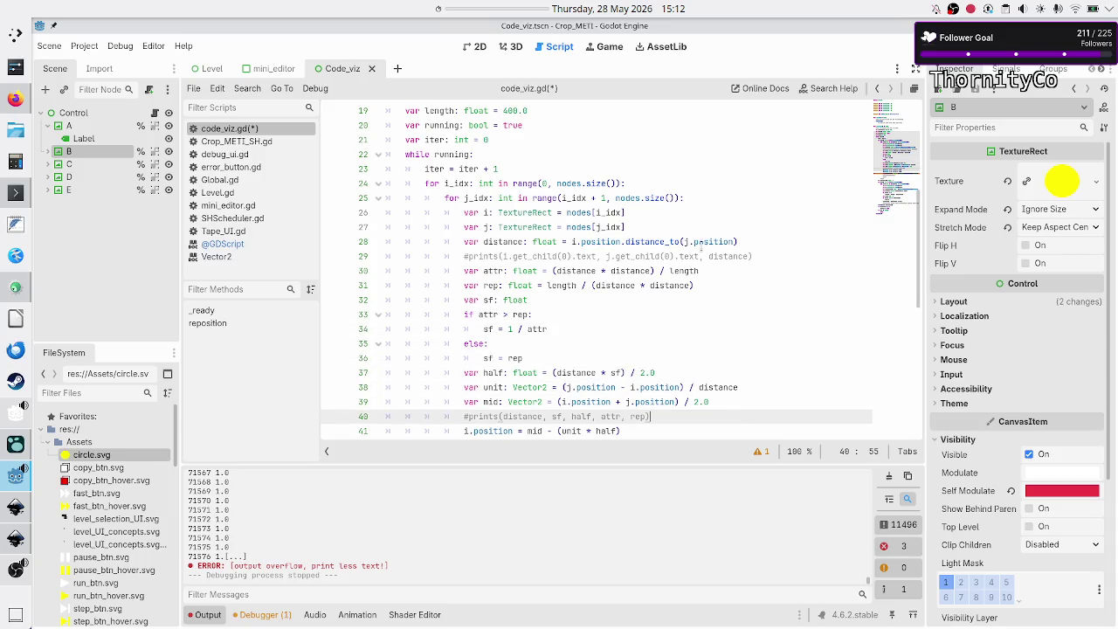
scroll(708, 249, "down", 8)
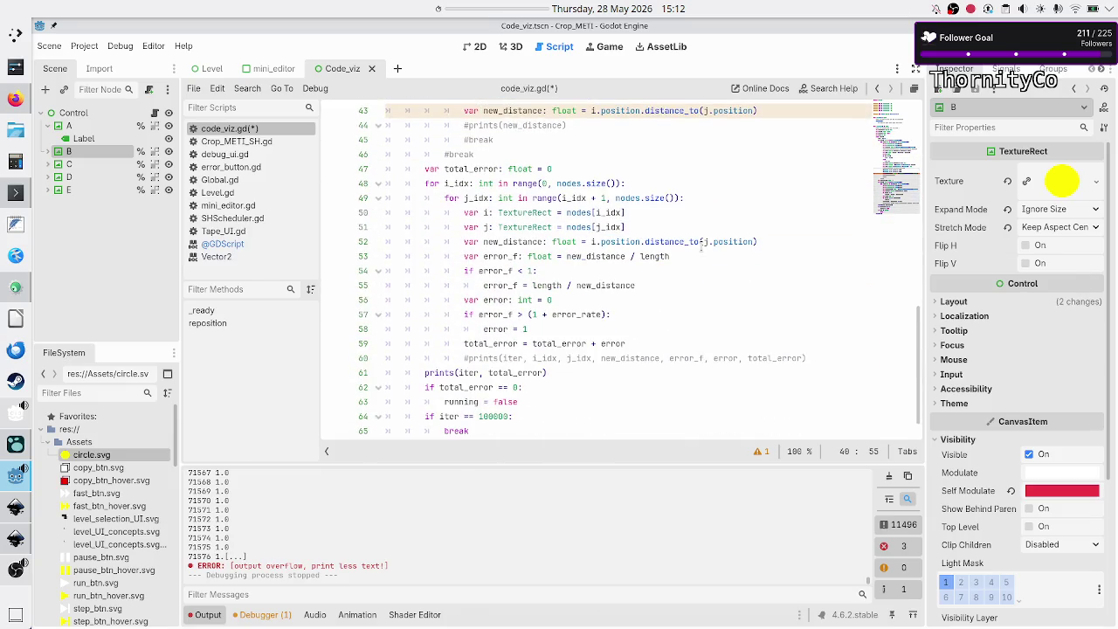
scroll(700, 247, "down", 1)
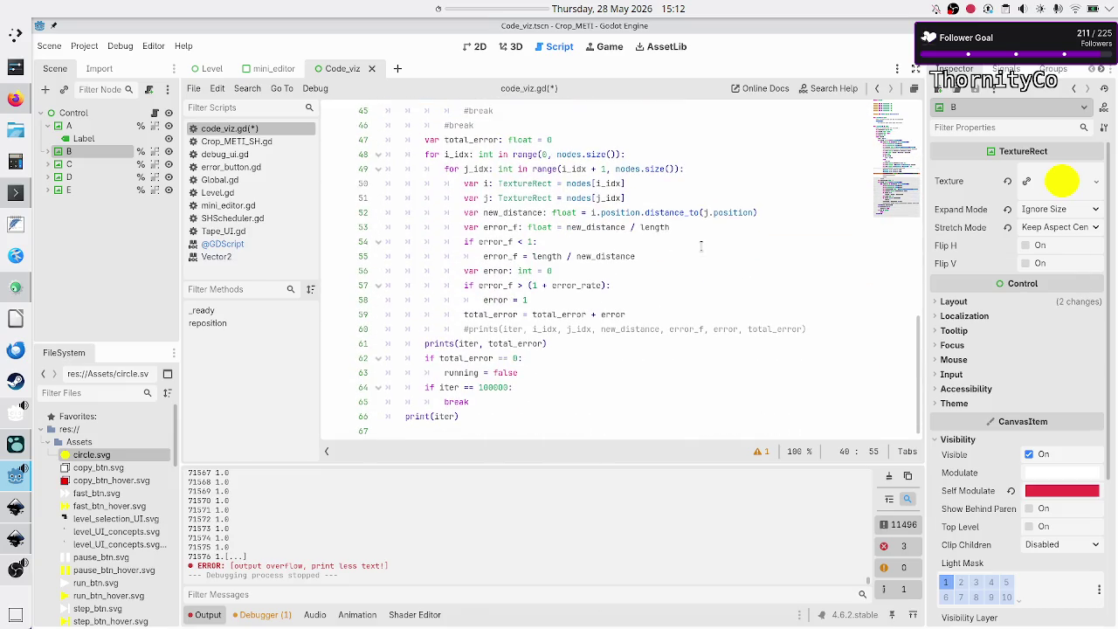
key("F5")
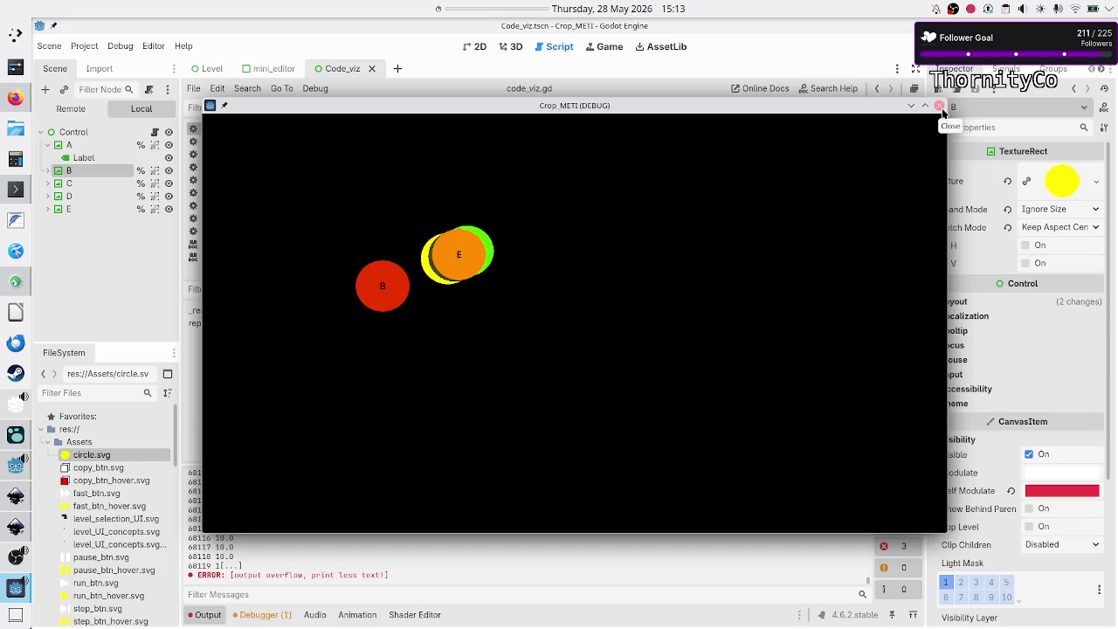
Stop the test run stuck printing total error 10.0 and scroll up to the reposition function.
left_click(940, 109)
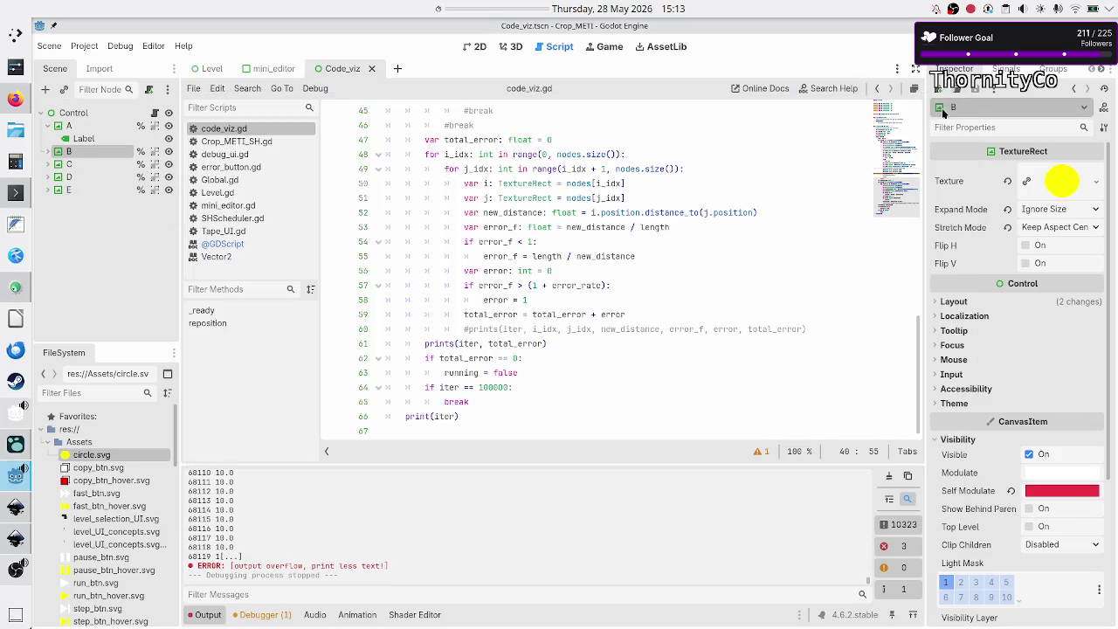
left_click(566, 372)
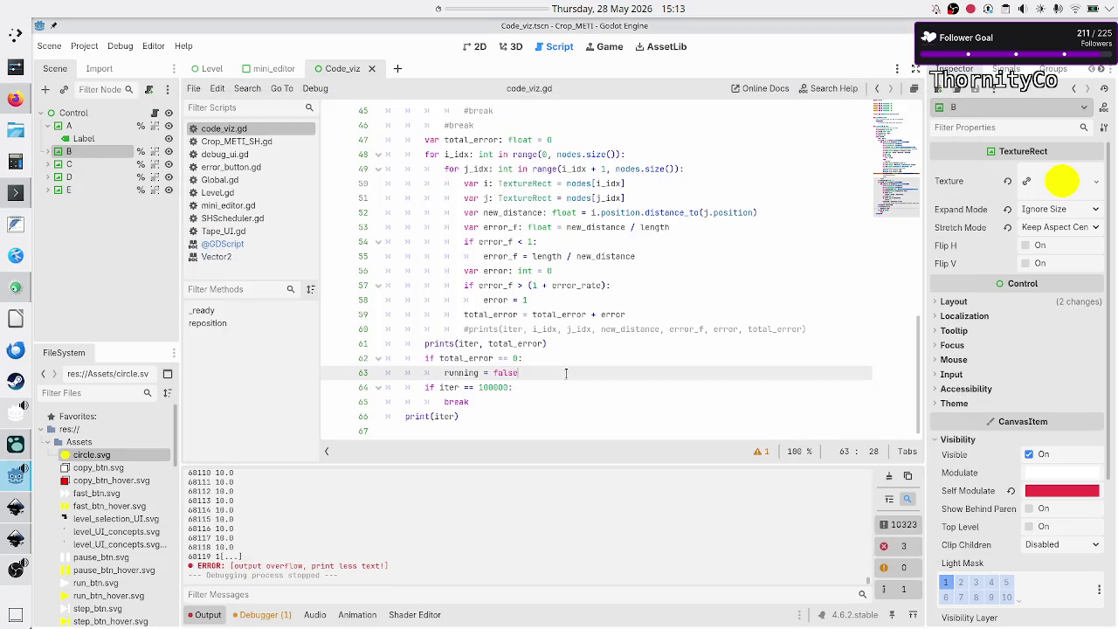
key("Down")
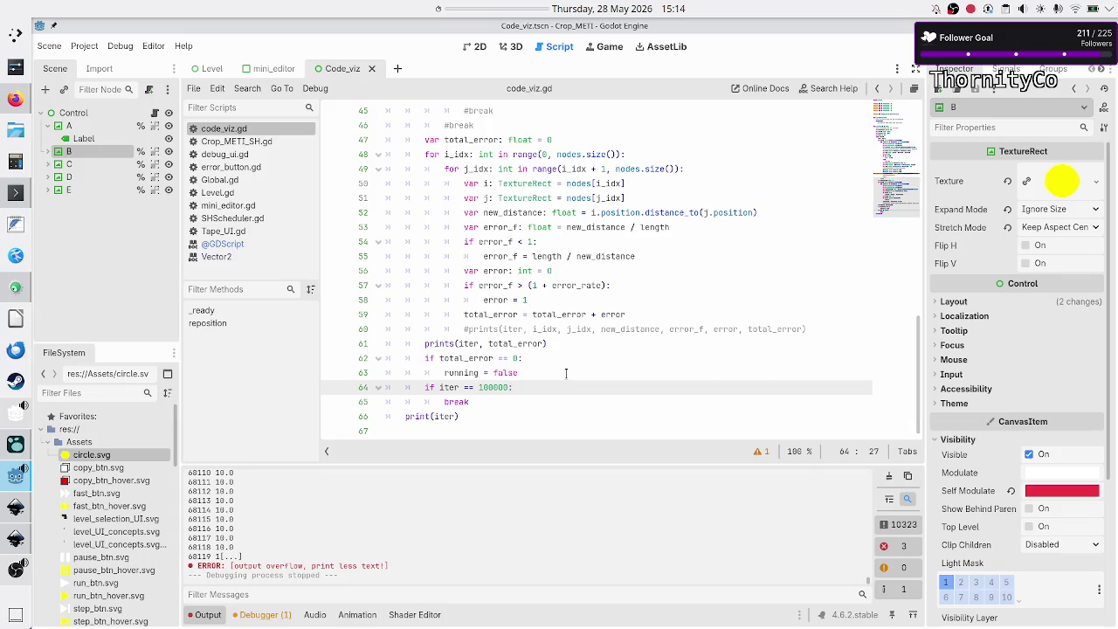
scroll(553, 292, "up", 5)
scroll(554, 291, "up", 5)
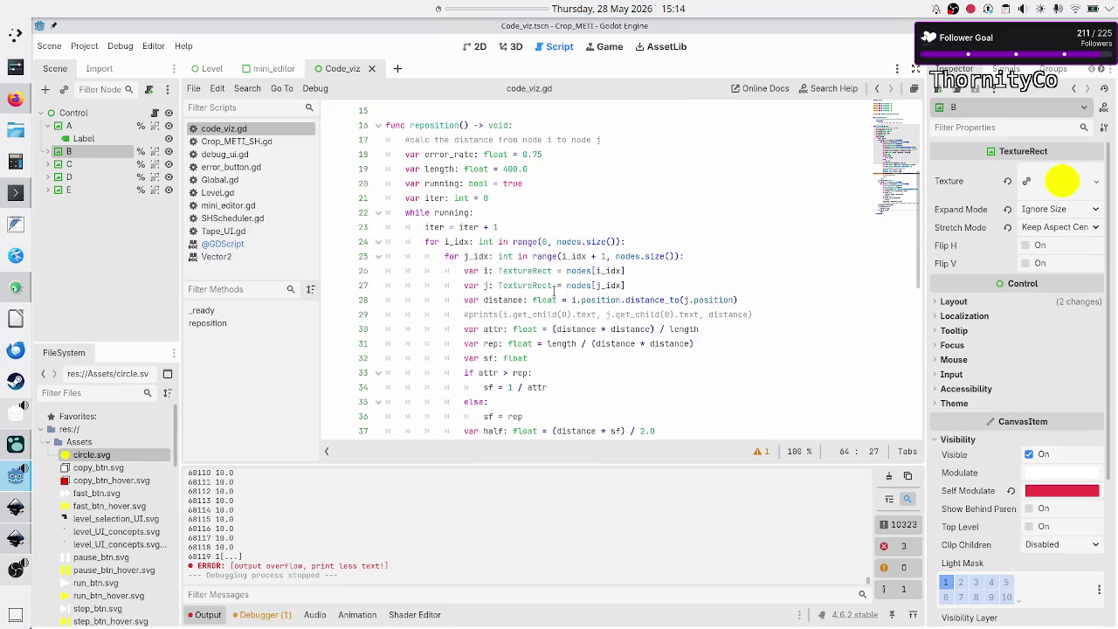
Change error_rate on line 18 from 0.75 to 0.1, rerun the scene, and close the game.
double_click(554, 154)
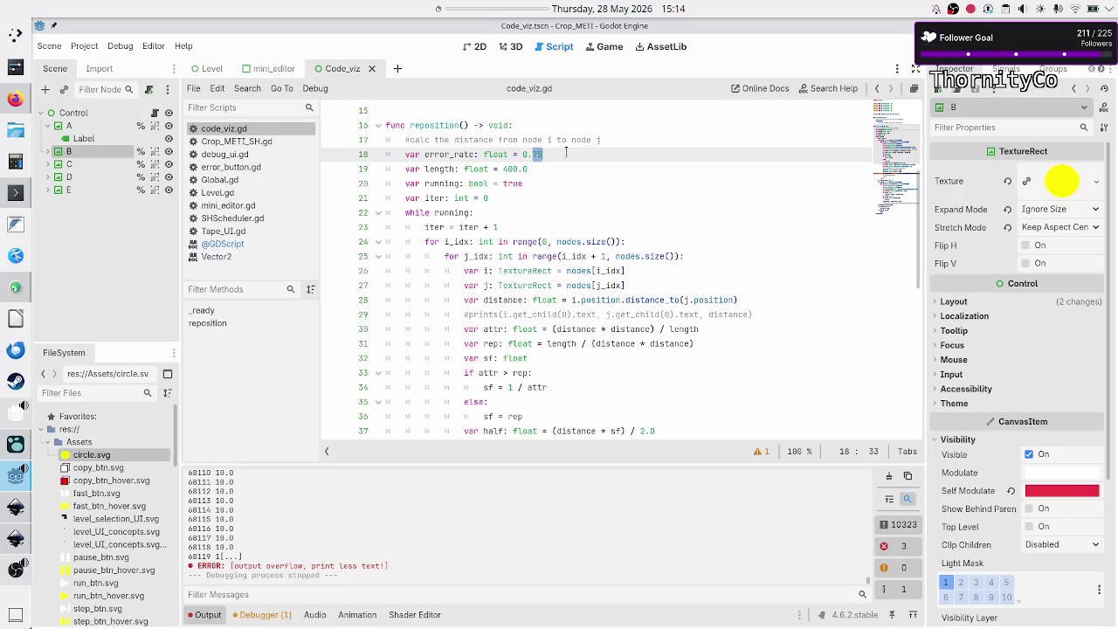
left_click(565, 152)
key("BackSpace")
key("BackSpace")
type("1")
key("Down")
key("Left")
key("Left")
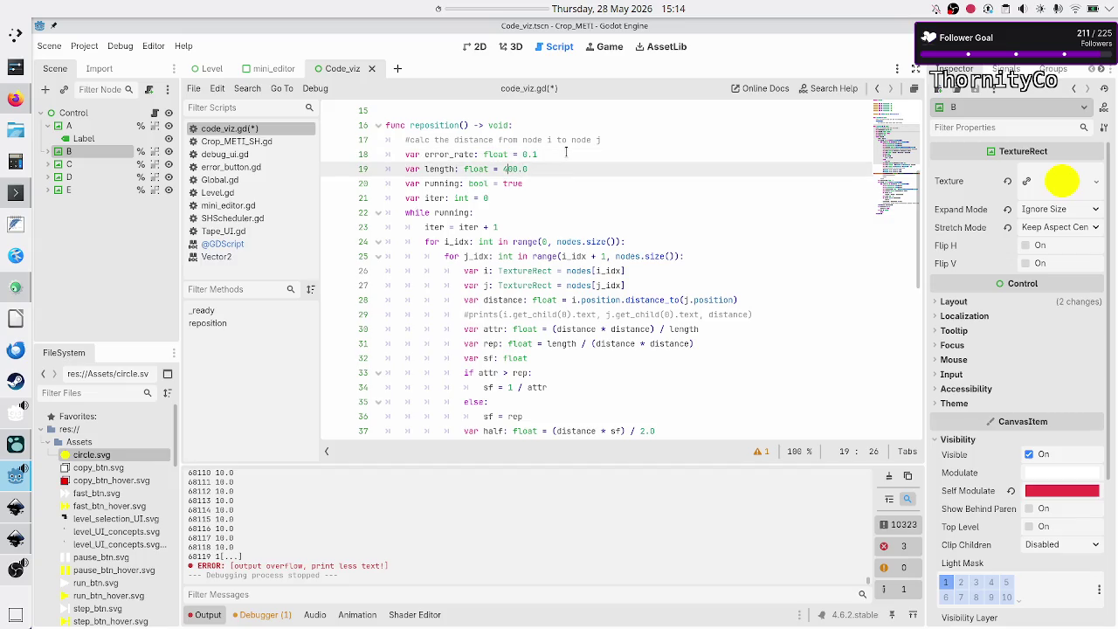
key("F5")
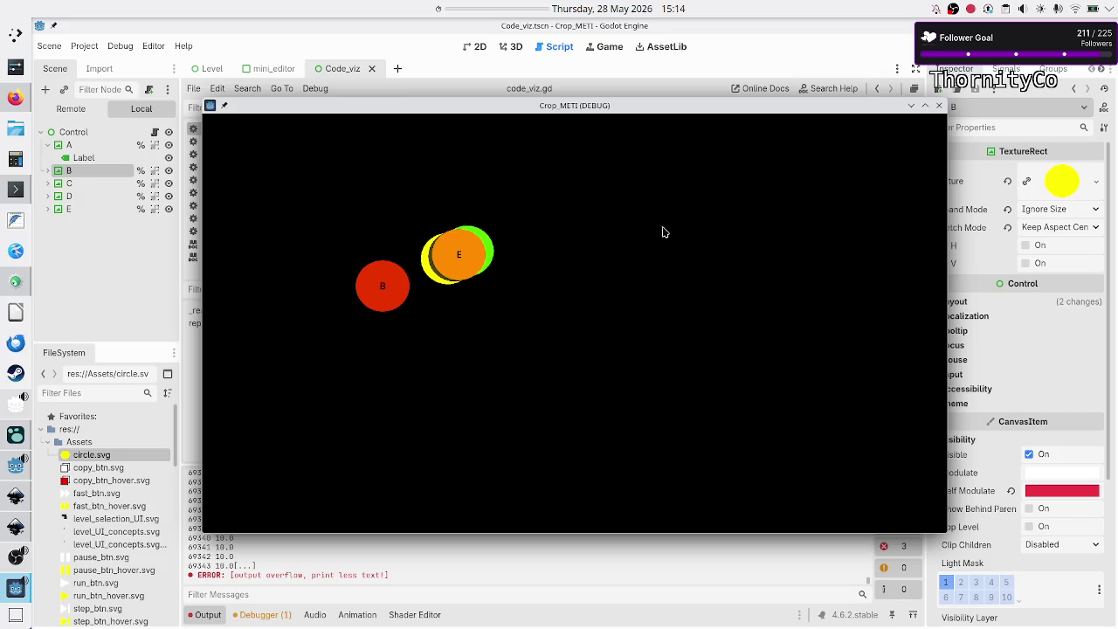
left_click(939, 106)
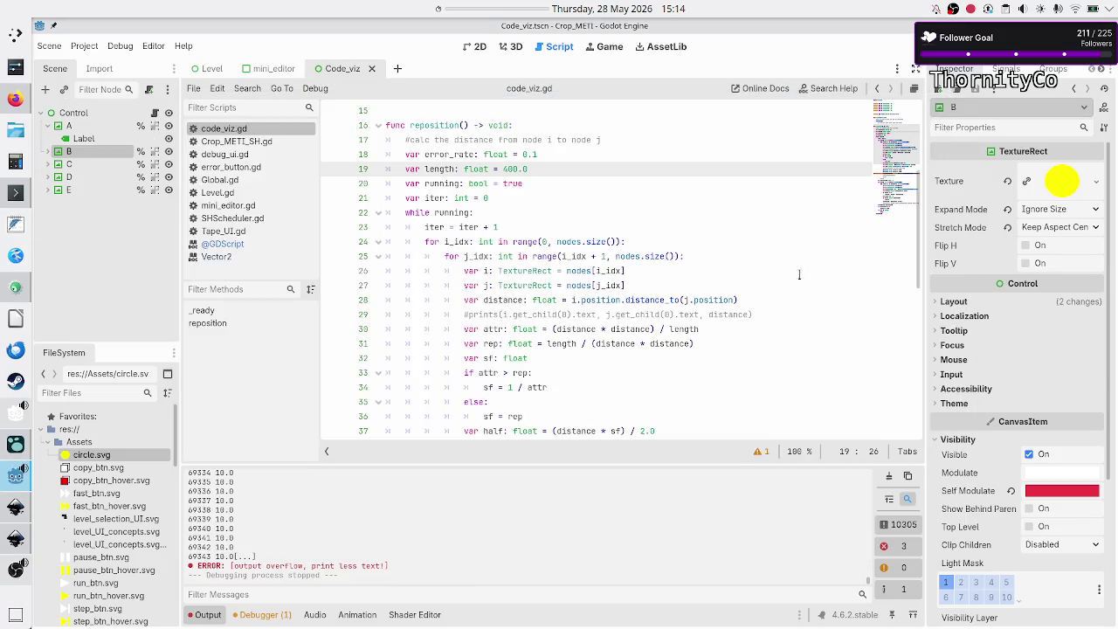
Insert an opening parenthesis before the 1 in line 34's sf = 1 / attr.
scroll(689, 242, "down", 4)
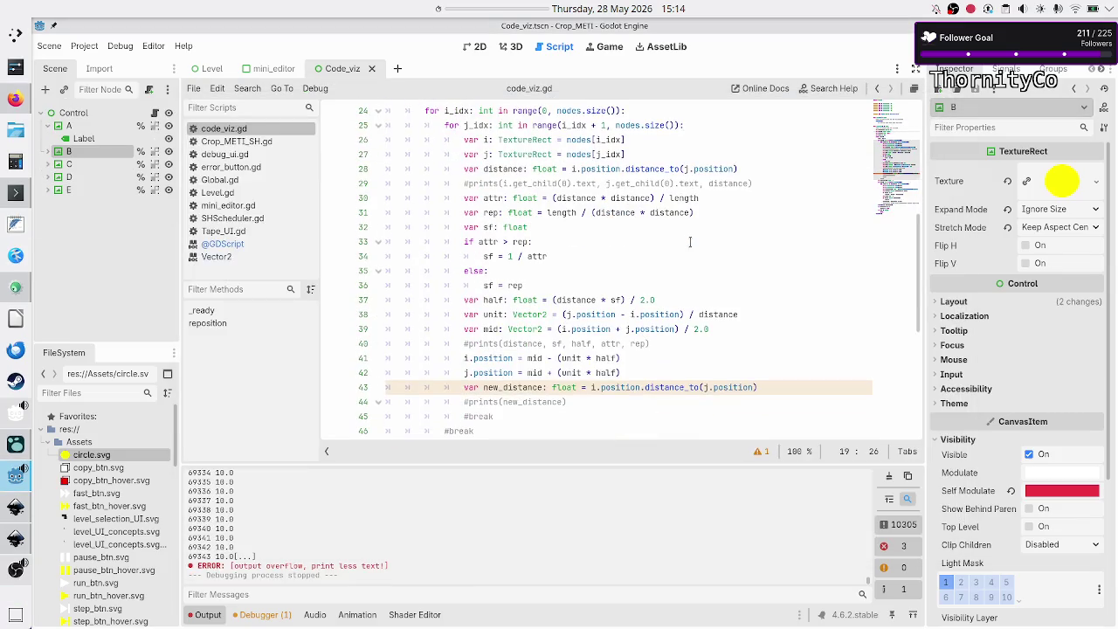
left_click(691, 212)
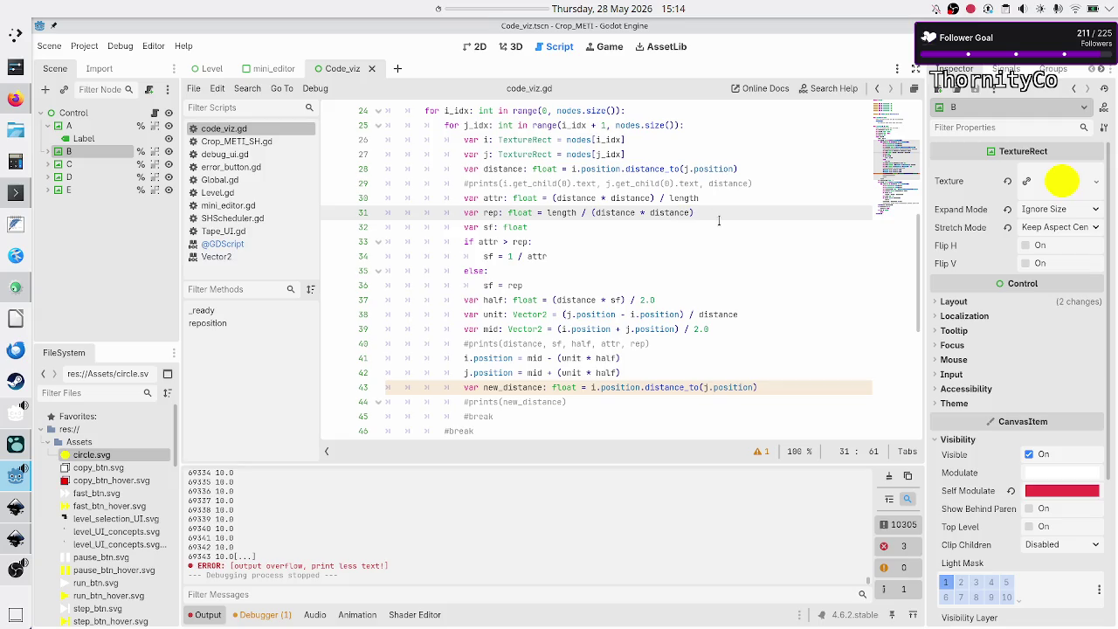
key("Up")
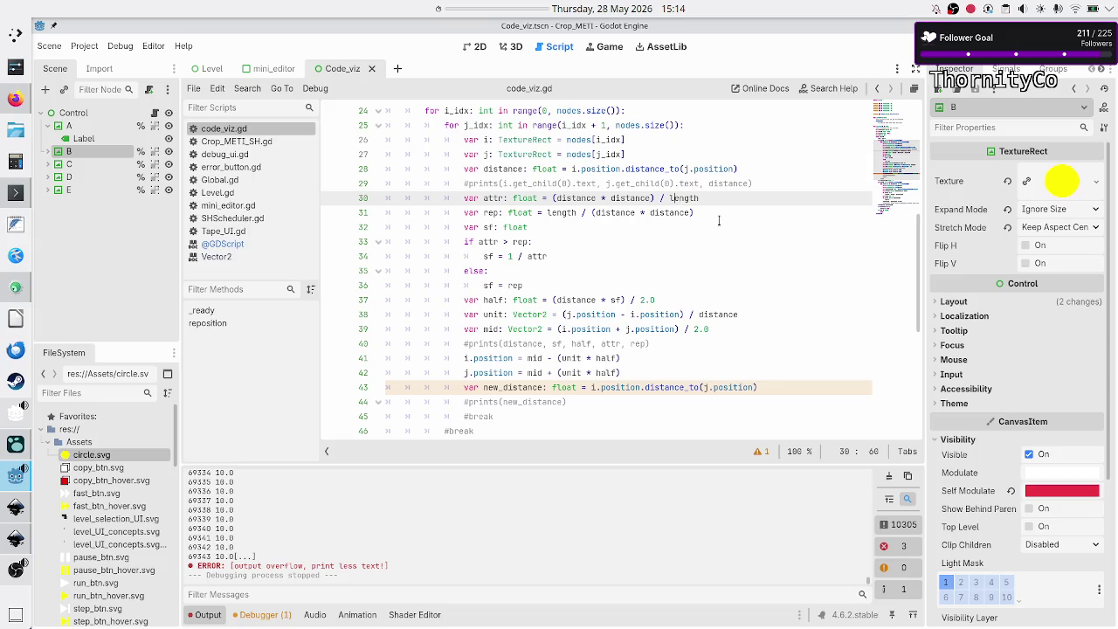
key("Left")
key("Left")
key("Left")
key("Down")
key("Down")
key("Down")
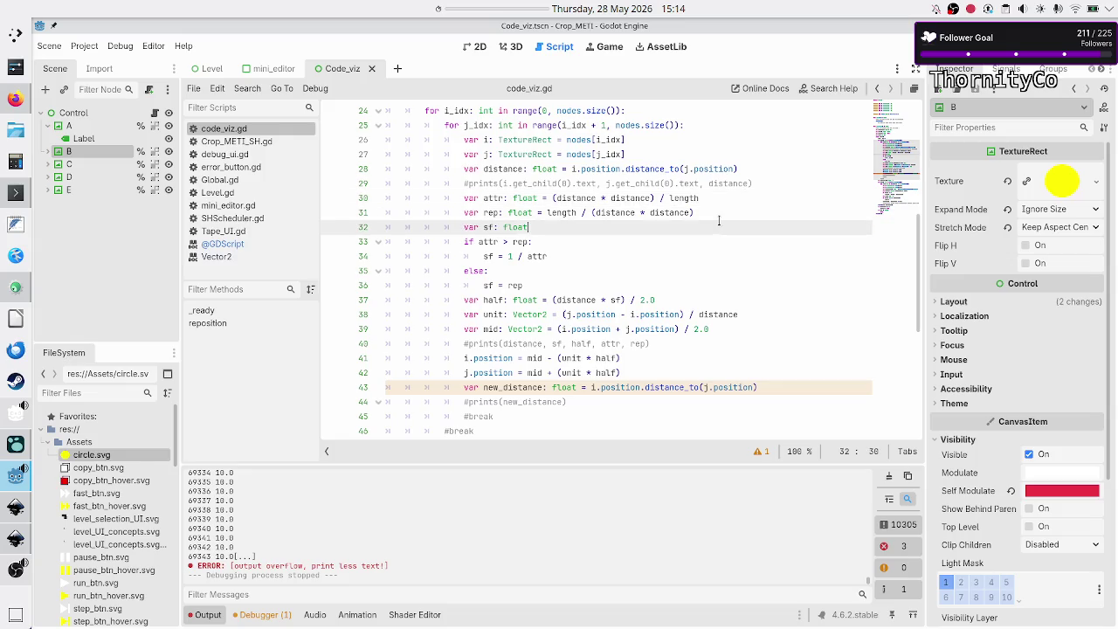
key("Left")
key("Left")
key("Left")
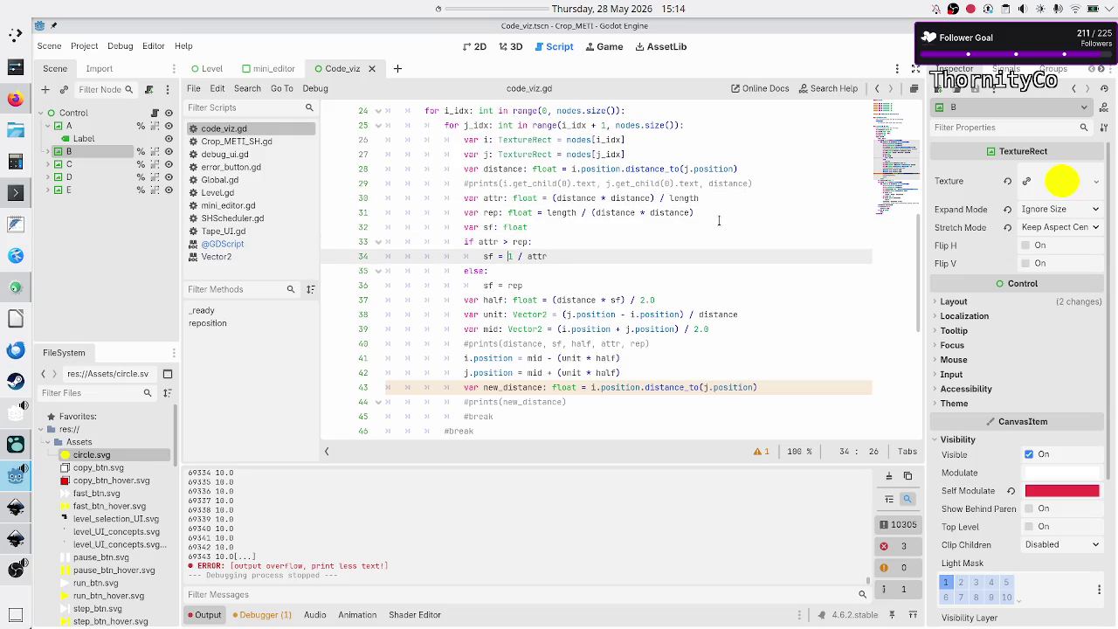
type("(")
Close the parenthesis after attr on line 34, clearing the parse error.
key("End")
key("End")
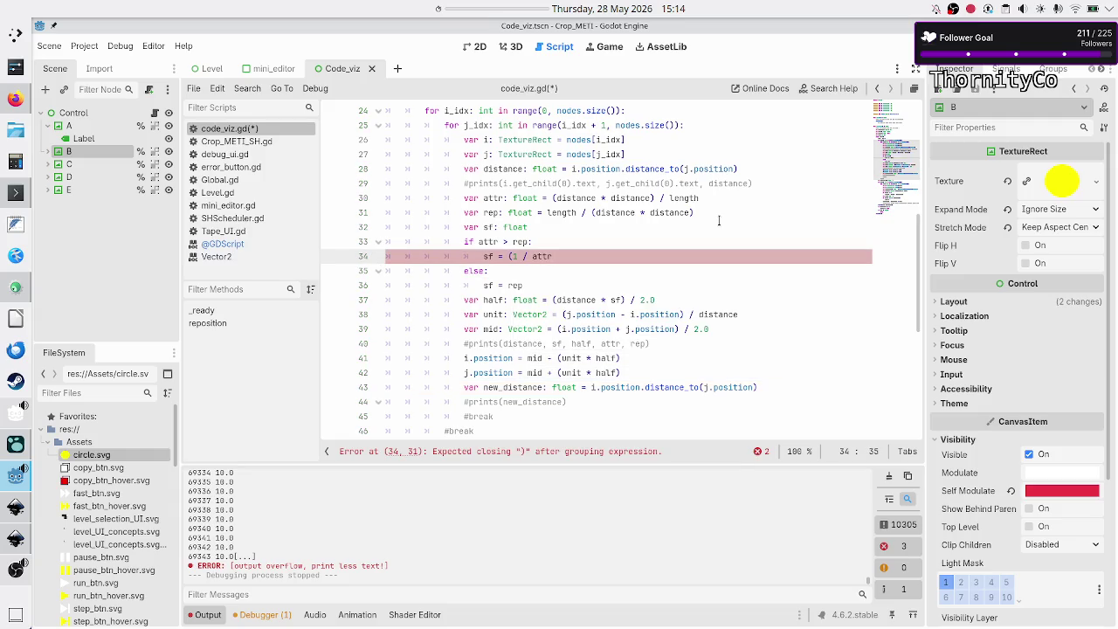
key("Up")
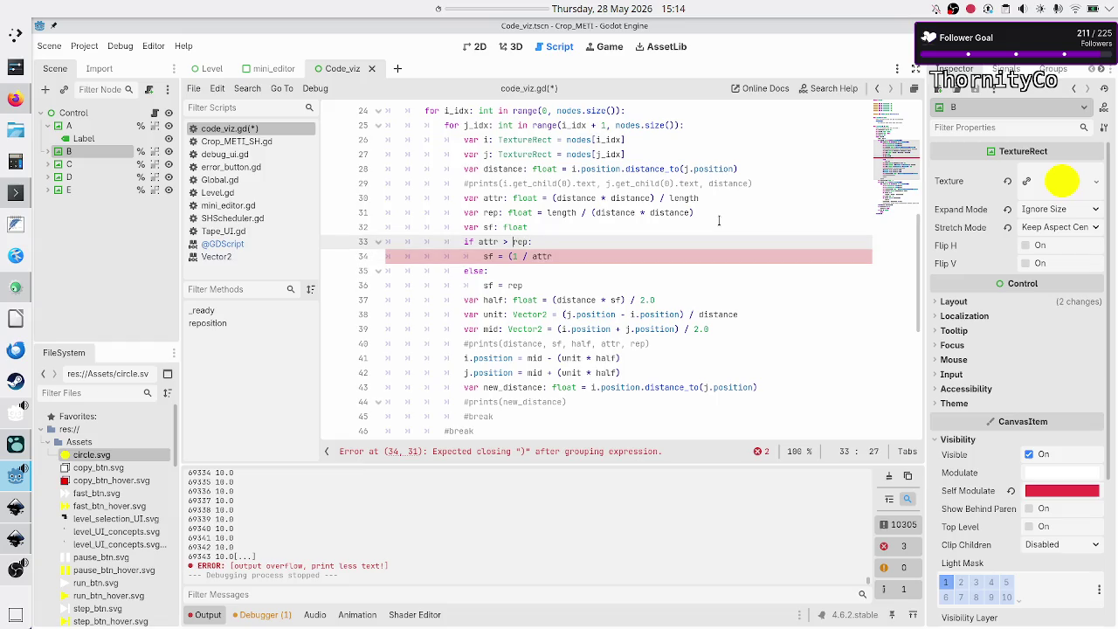
key("Down")
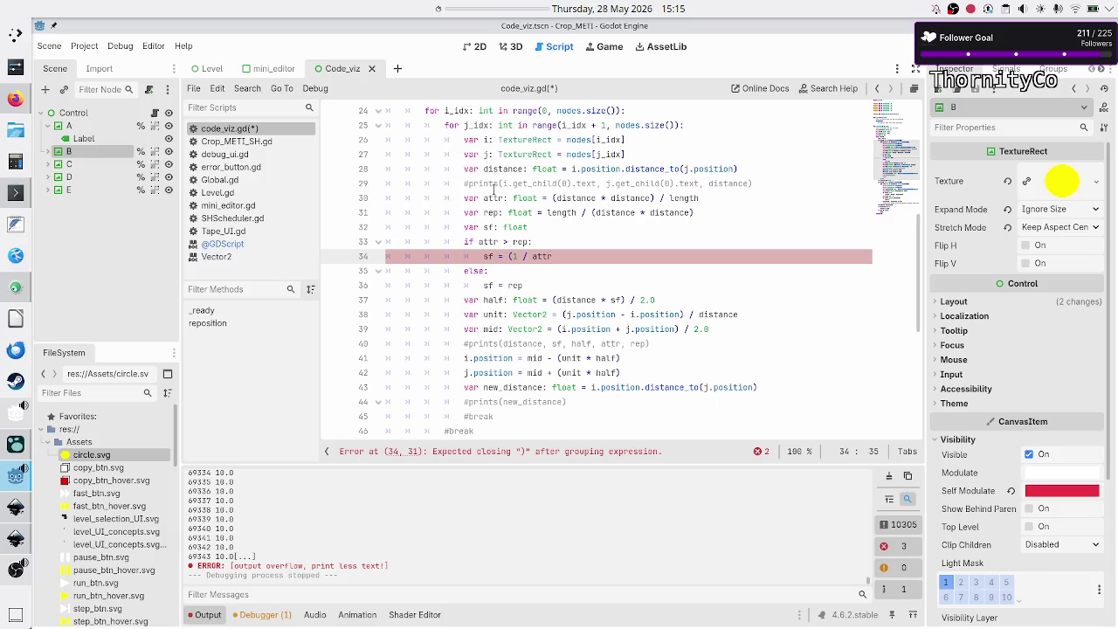
left_click(491, 212)
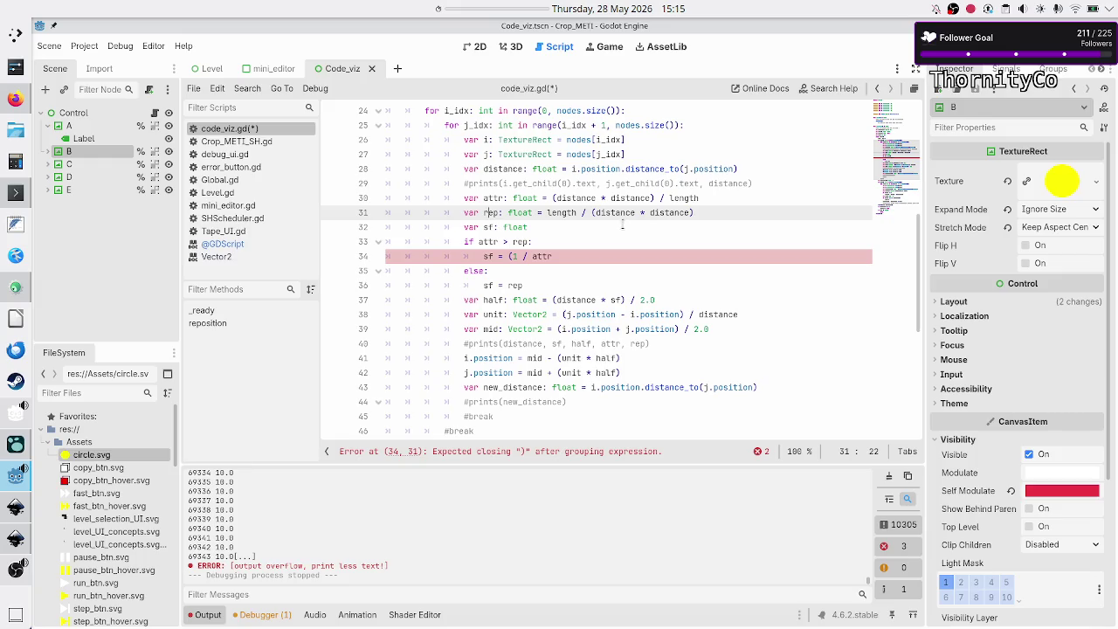
mouse_move(694, 212)
left_mouse_down()
mouse_move(459, 212)
mouse_move(465, 200)
left_mouse_up()
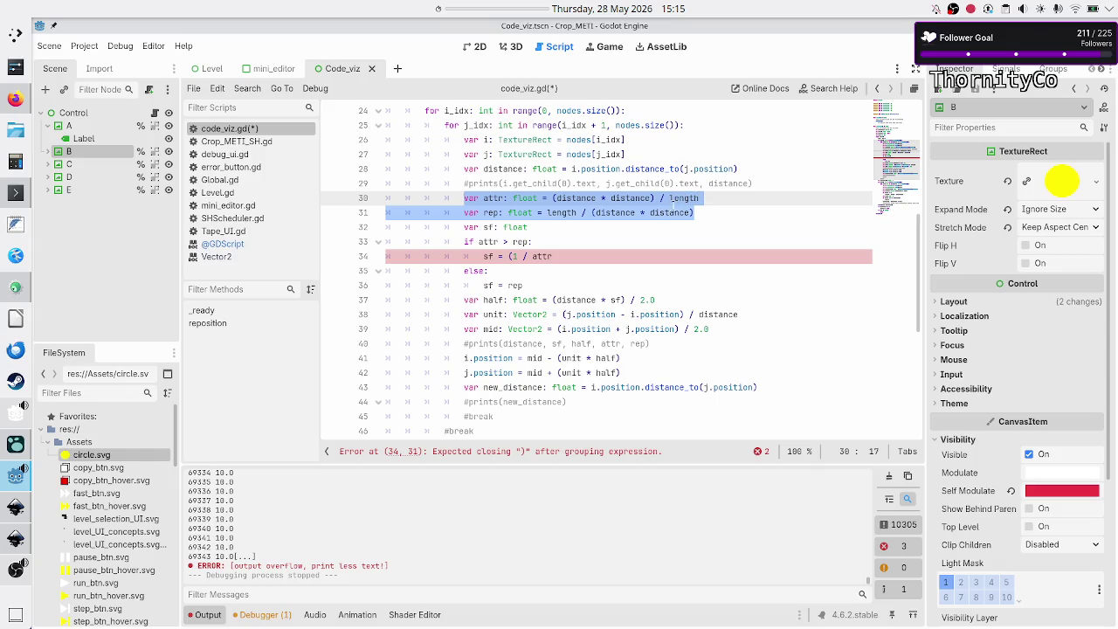
mouse_move(691, 195)
left_click(571, 254)
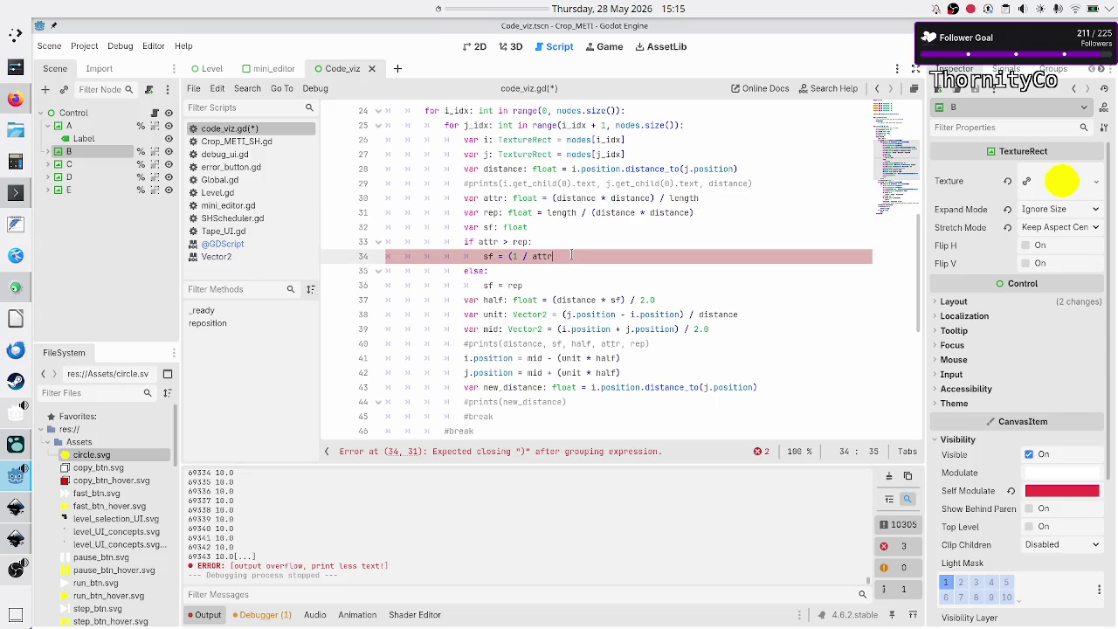
type(") ")
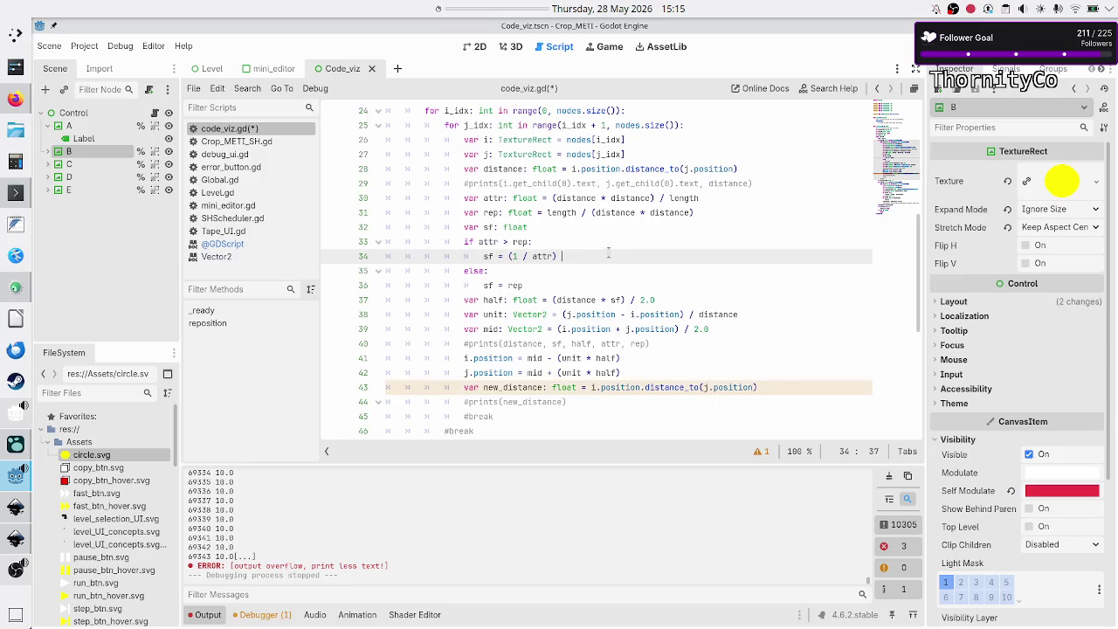
type("_rep")
Make the else branch on line 36 read sf = rep + attr.
key("Escape")
key("Down")
key("Down")
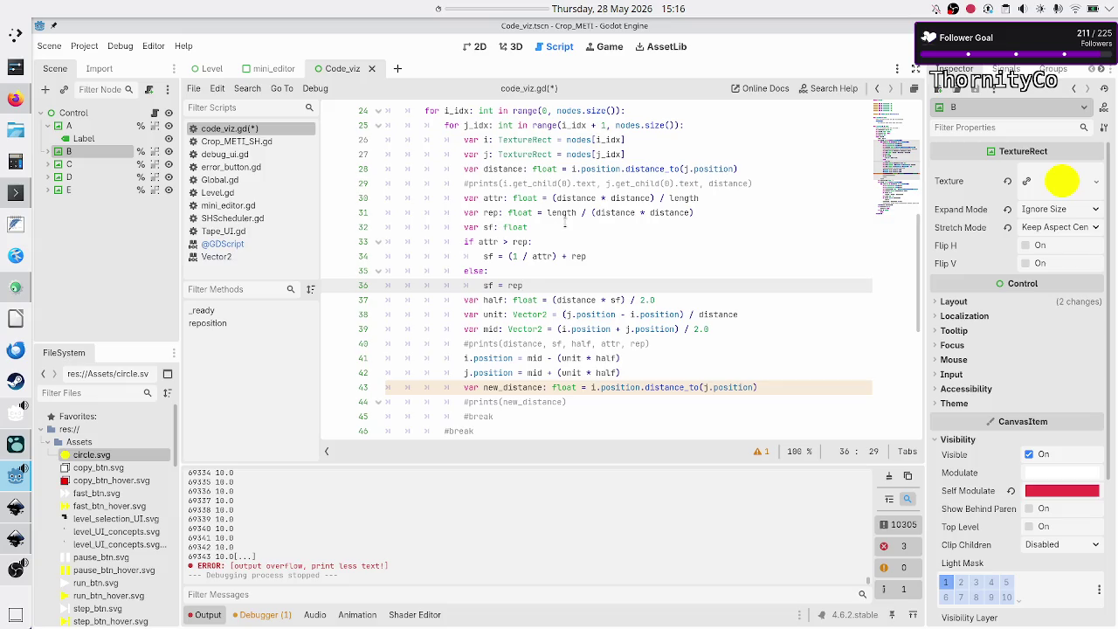
double_click(574, 215)
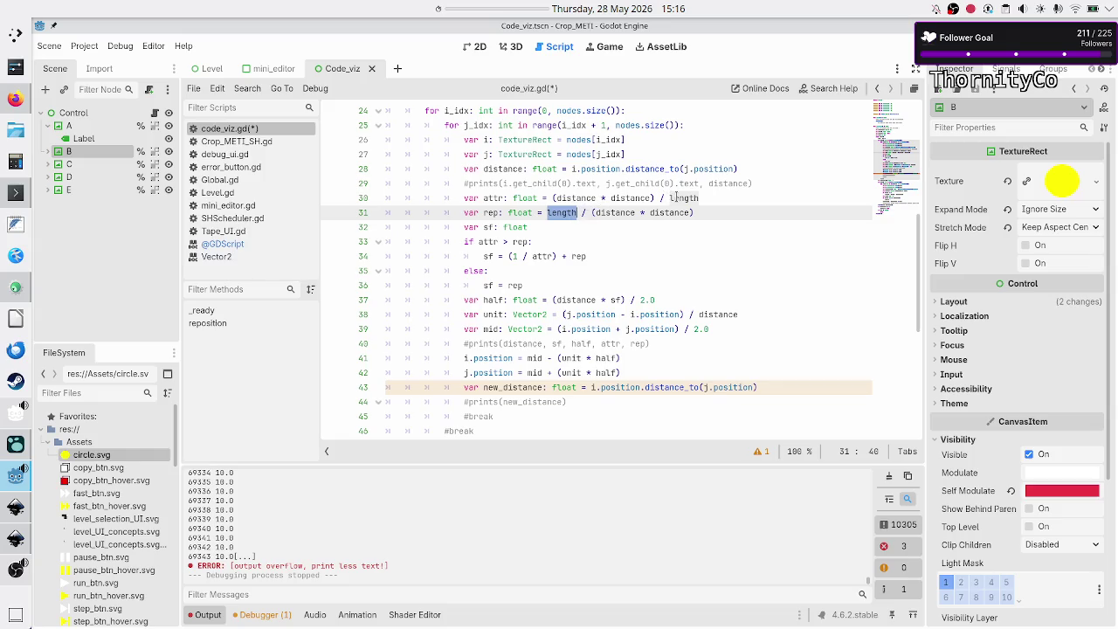
left_click(582, 286)
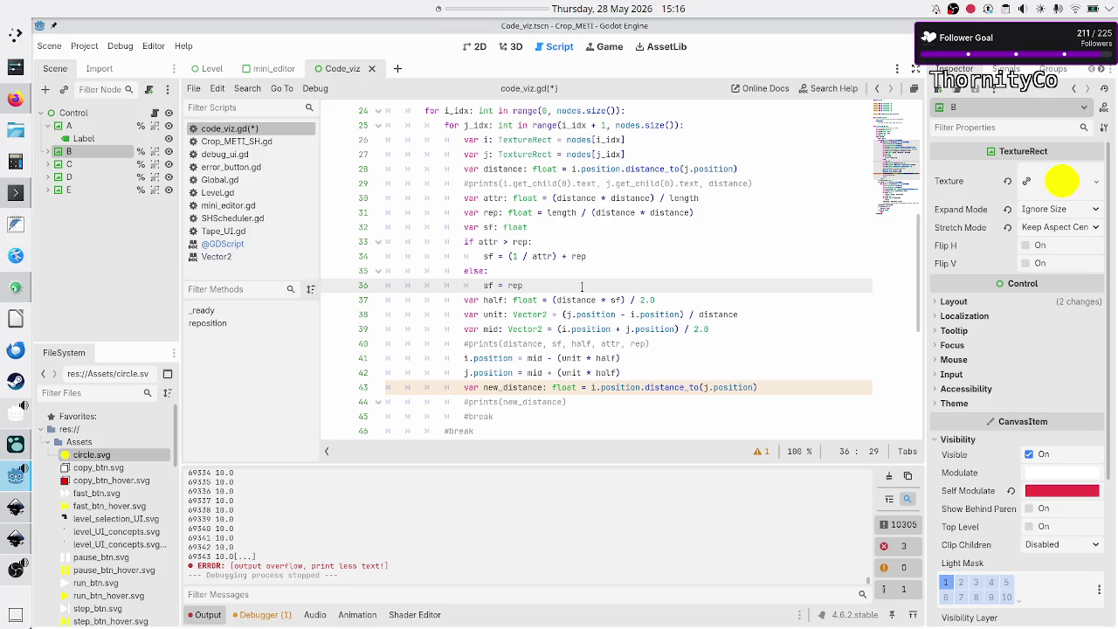
type("+ attr")
key("BackSpace")
key("BackSpace")
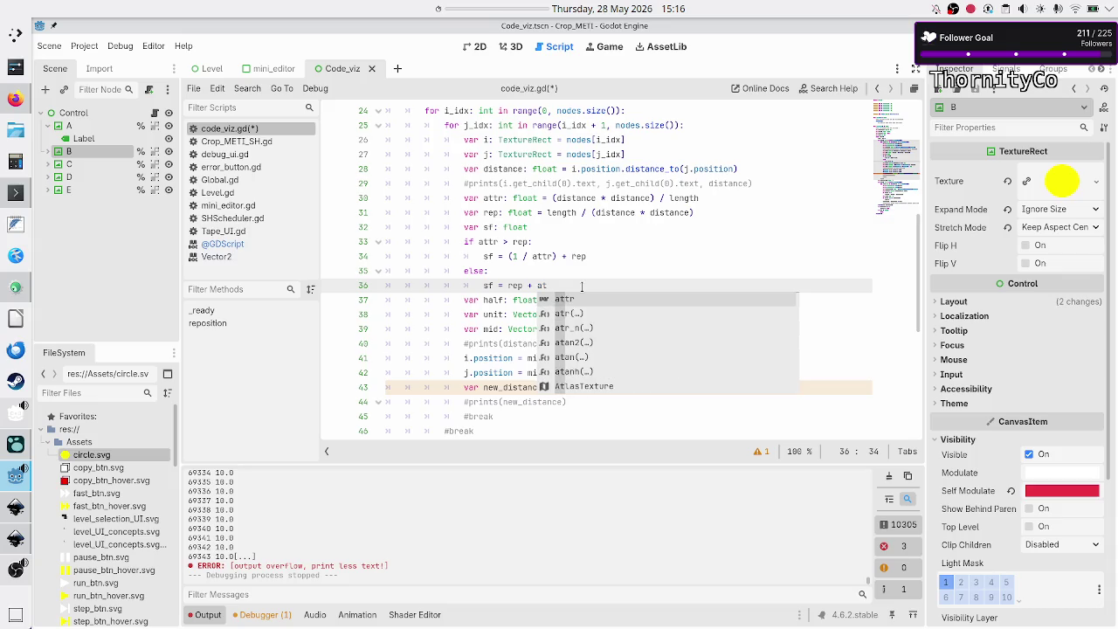
key("Return")
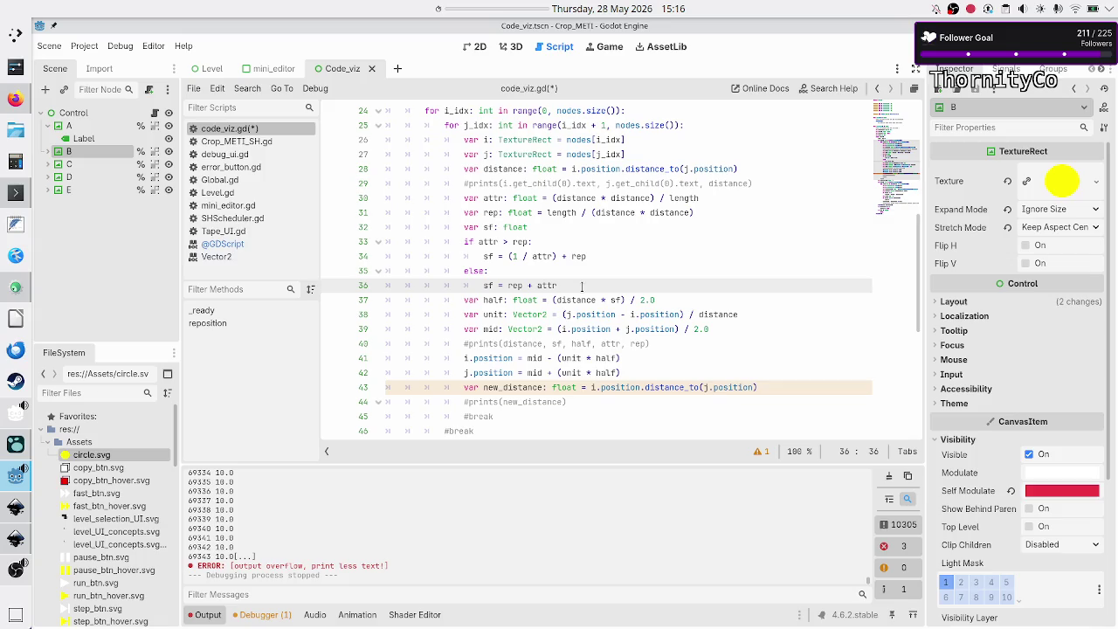
Add a '#chatgpt math?' comment line above the half-offset calculation.
key("Down")
key("Down")
key("Down")
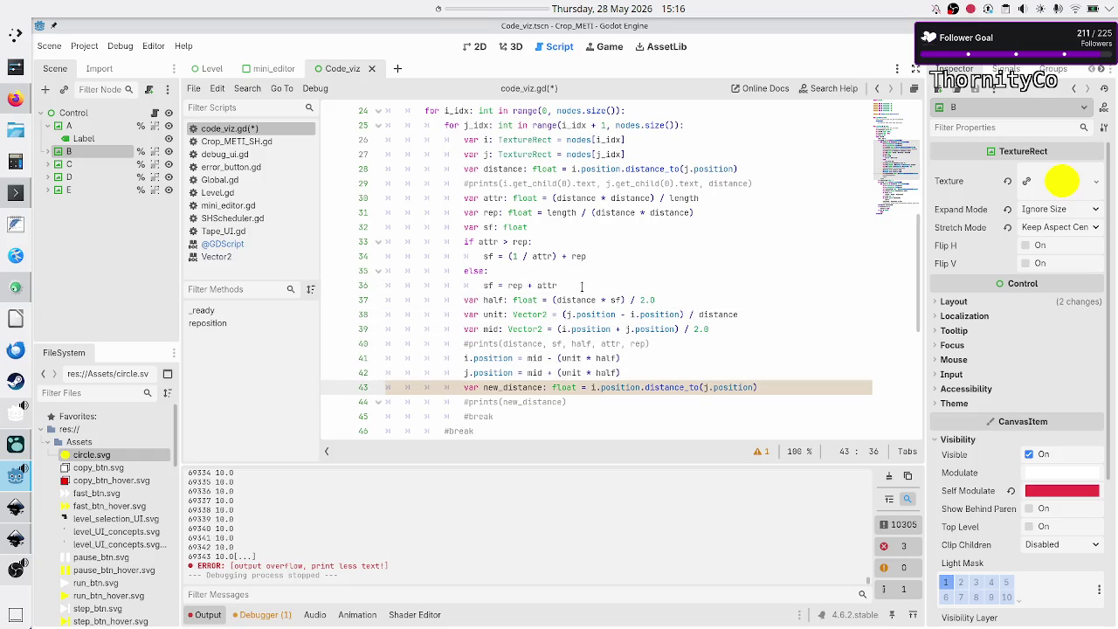
key("Up")
key("Up")
key("Up")
key("Down")
key("Home")
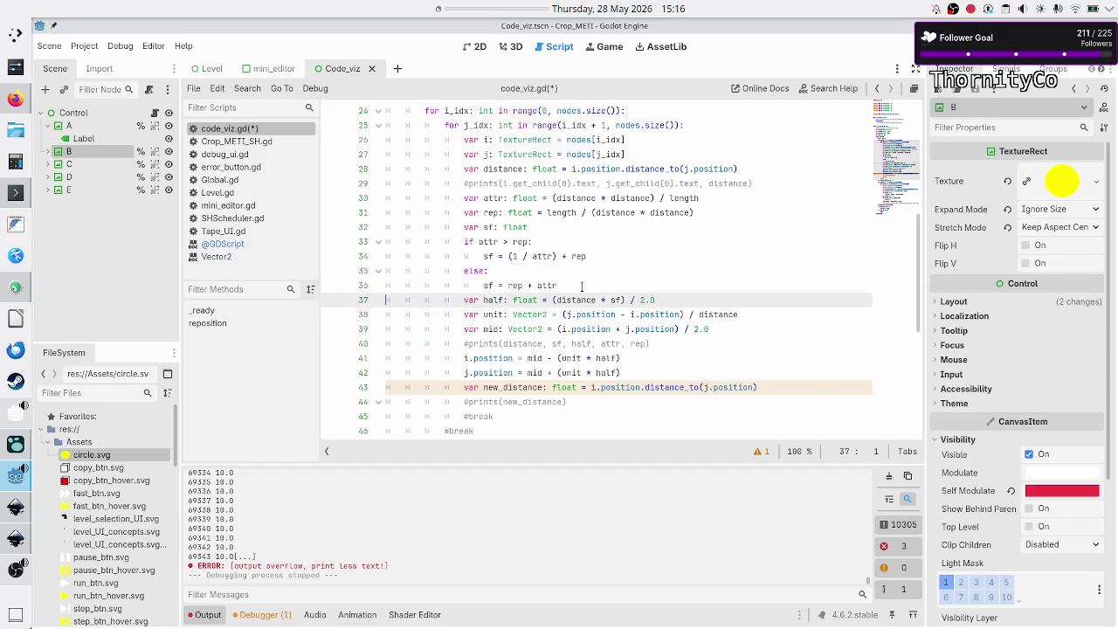
key("shift+Down")
key("shift+Down")
key("shift+Down")
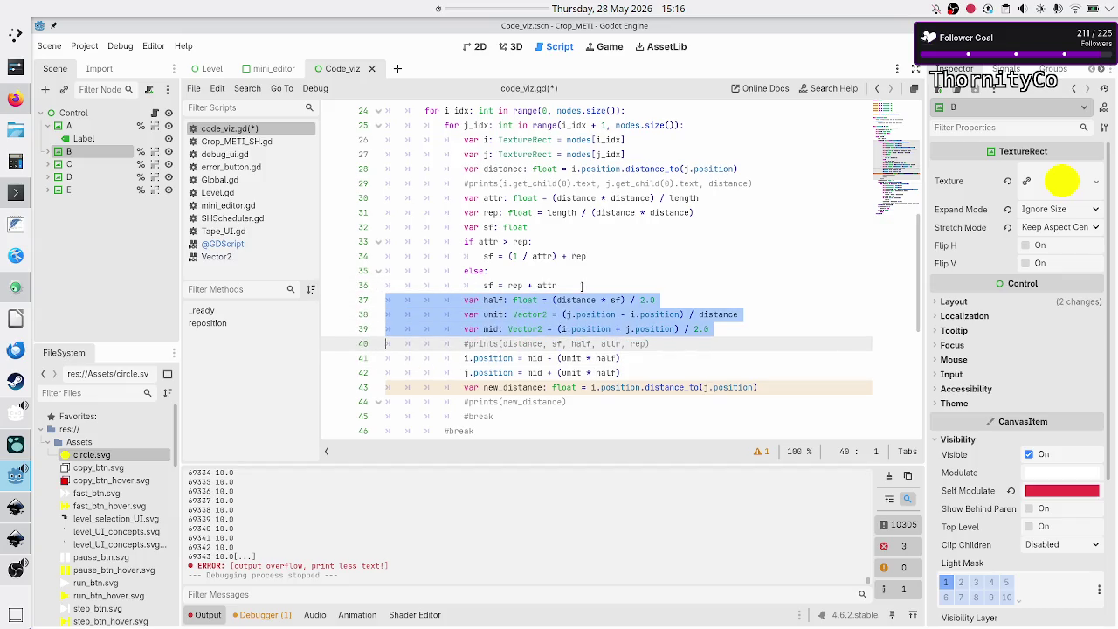
key("Down")
key("Down")
key("Down")
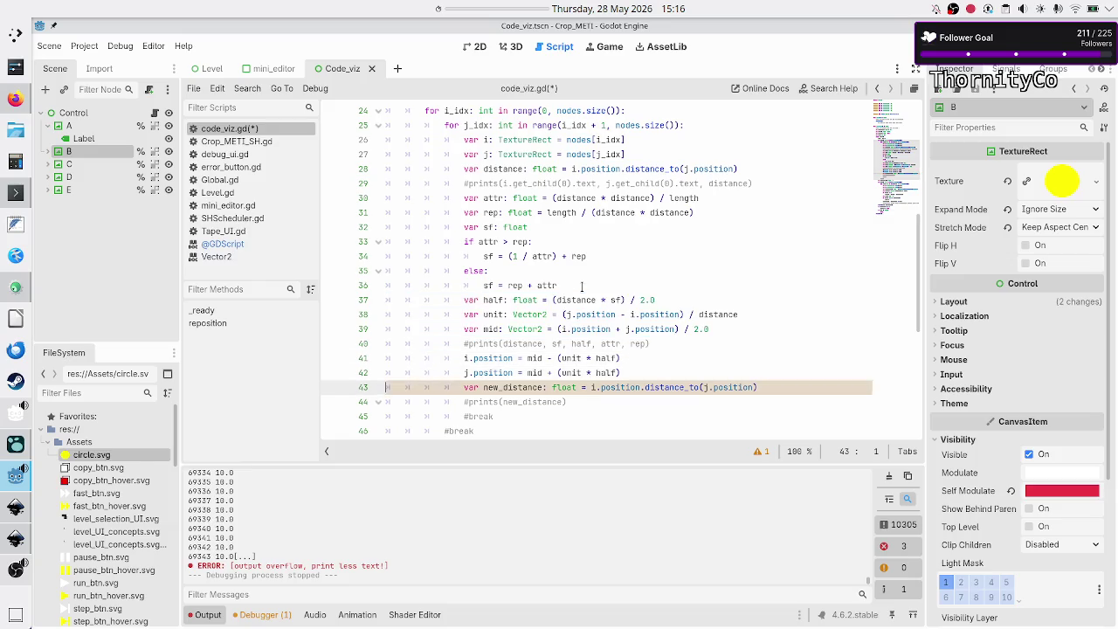
key("Up")
key("Up")
key("Up")
key("Up")
key("Up")
key("Down")
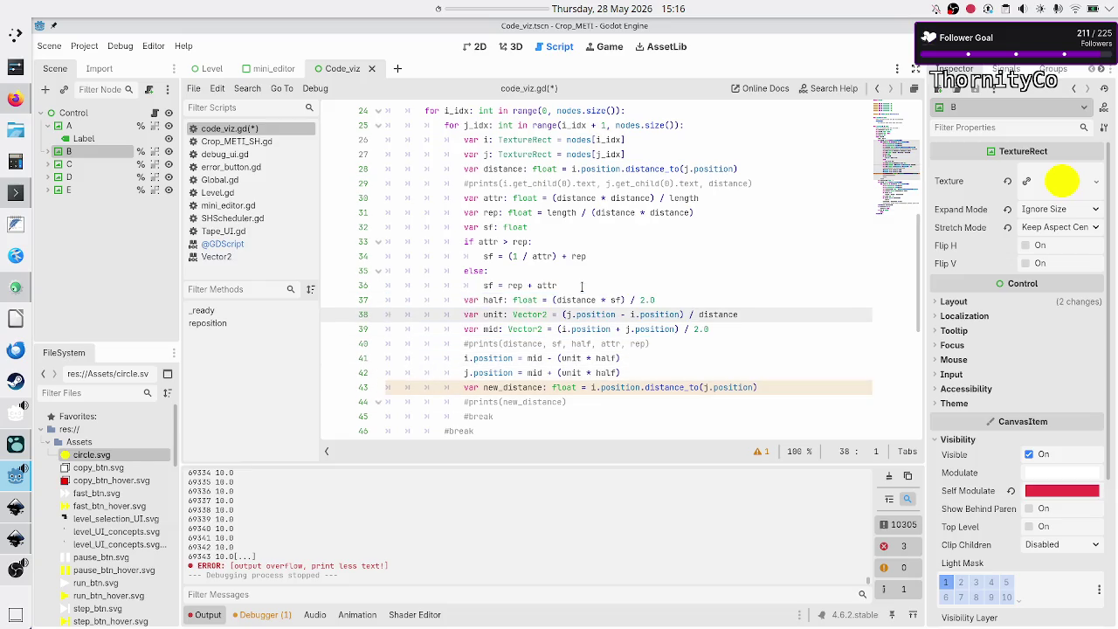
key("Up")
key("Up")
key("End")
key("Return")
type("#chatgpt ")
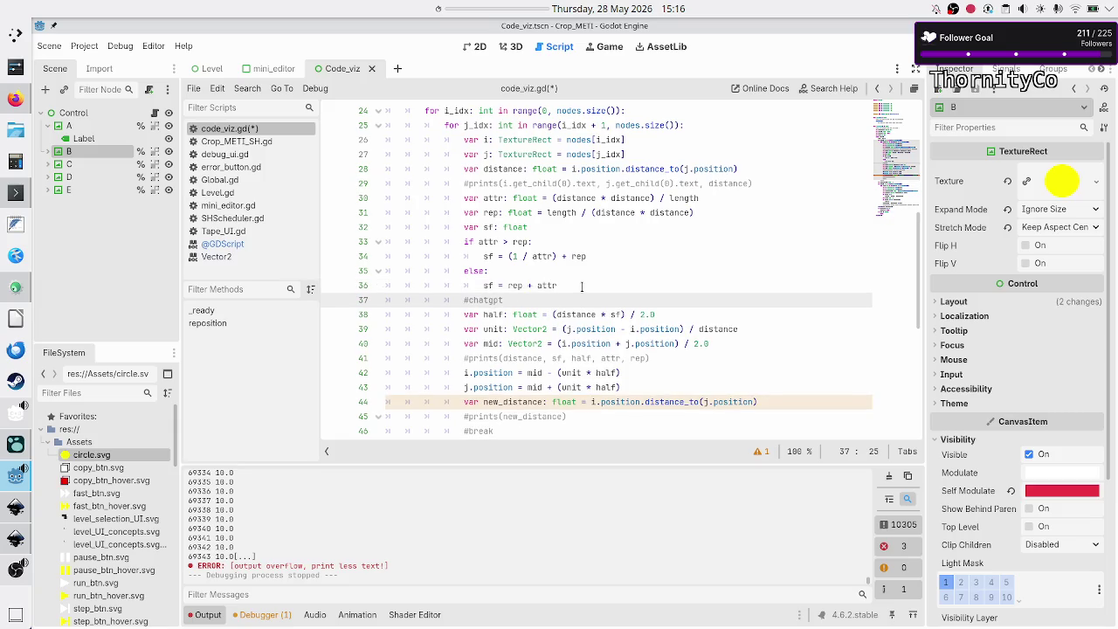
type("math?")
Make the loop's stop check on line 63 read if total_error == 1.
key("Down")
key("Down")
key("Down")
key("Down")
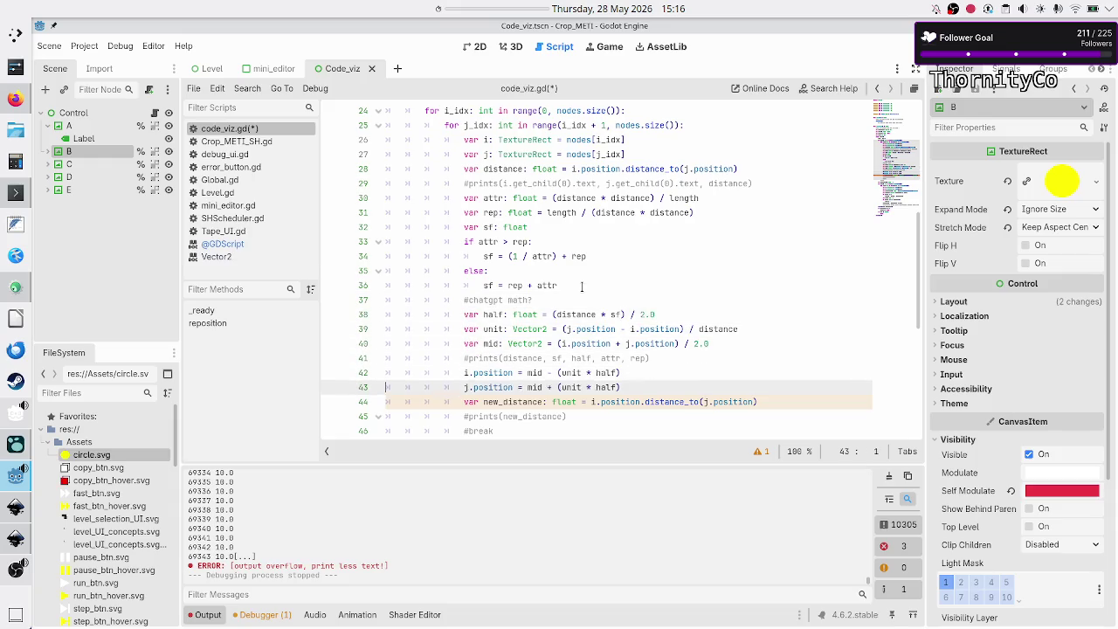
key("Down")
key("Down")
key("Down")
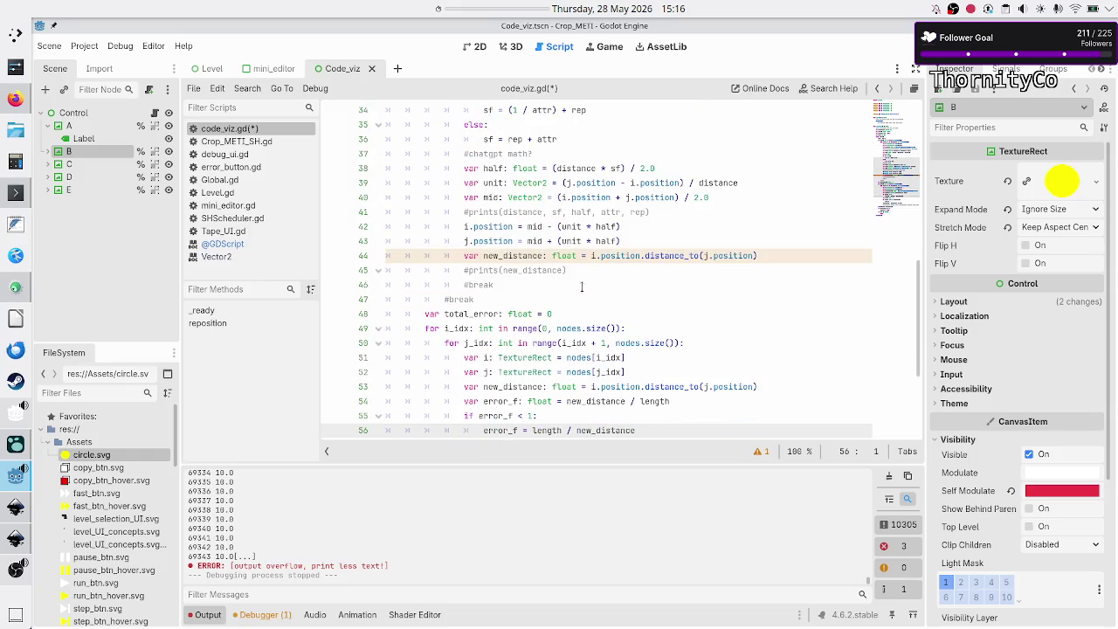
key("Down")
key("Down")
key("Down")
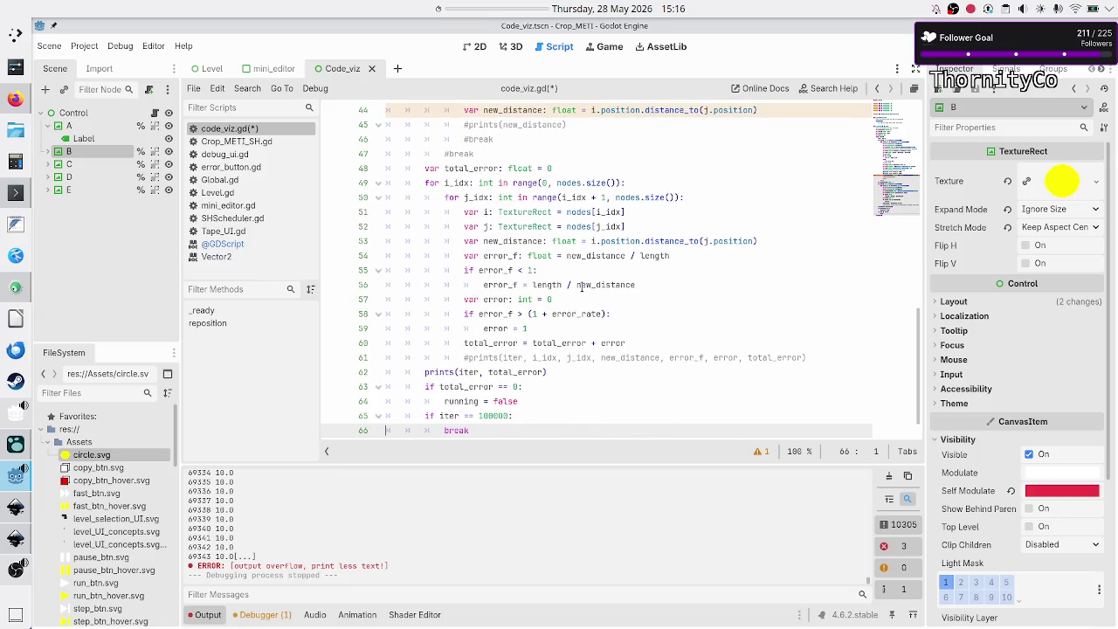
key("Up")
key("Up")
key("Up")
key("End")
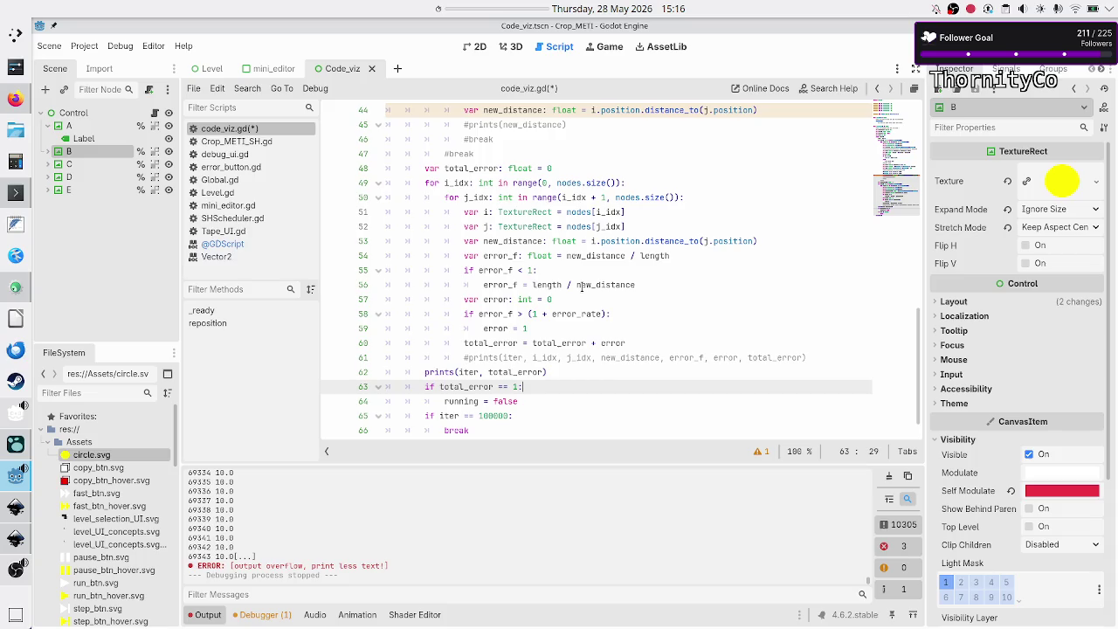
key("Down")
key("Home")
Save code_viz.gd with Ctrl+S.
scroll(570, 310, "up", 10)
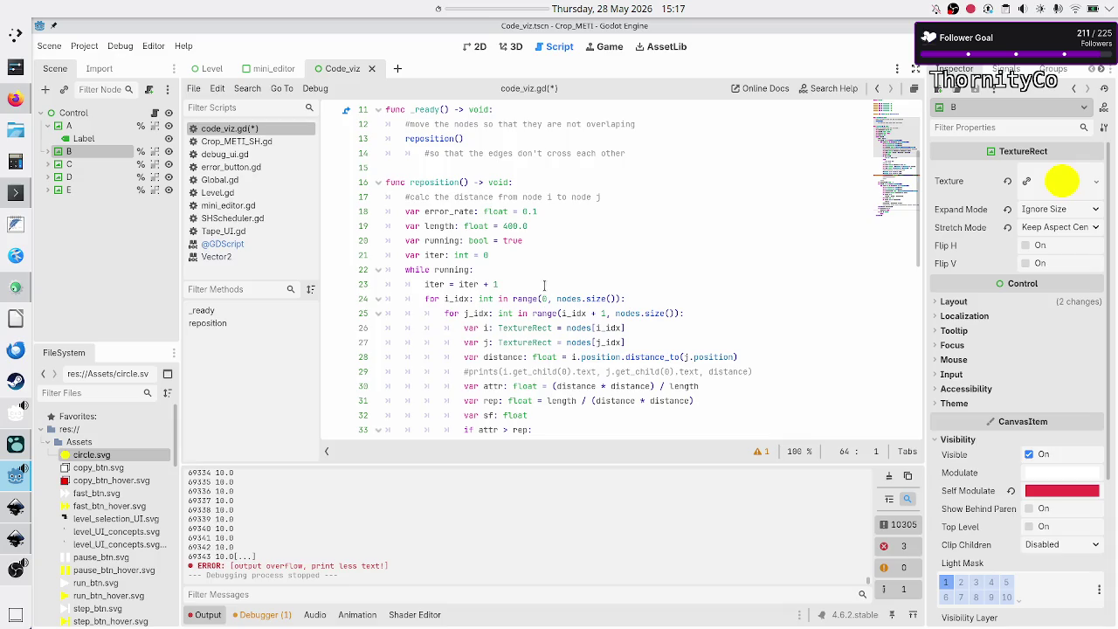
left_click(556, 214)
key("ctrl+s")
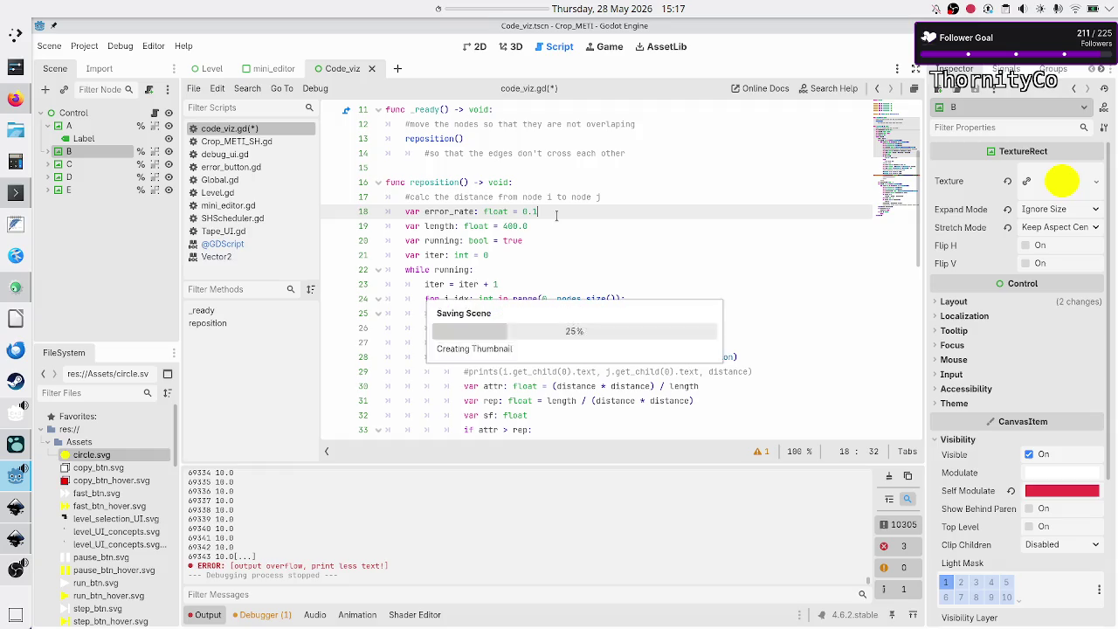
Test-run the layout, then set error_rate to 1 and run it again.
key("F5")
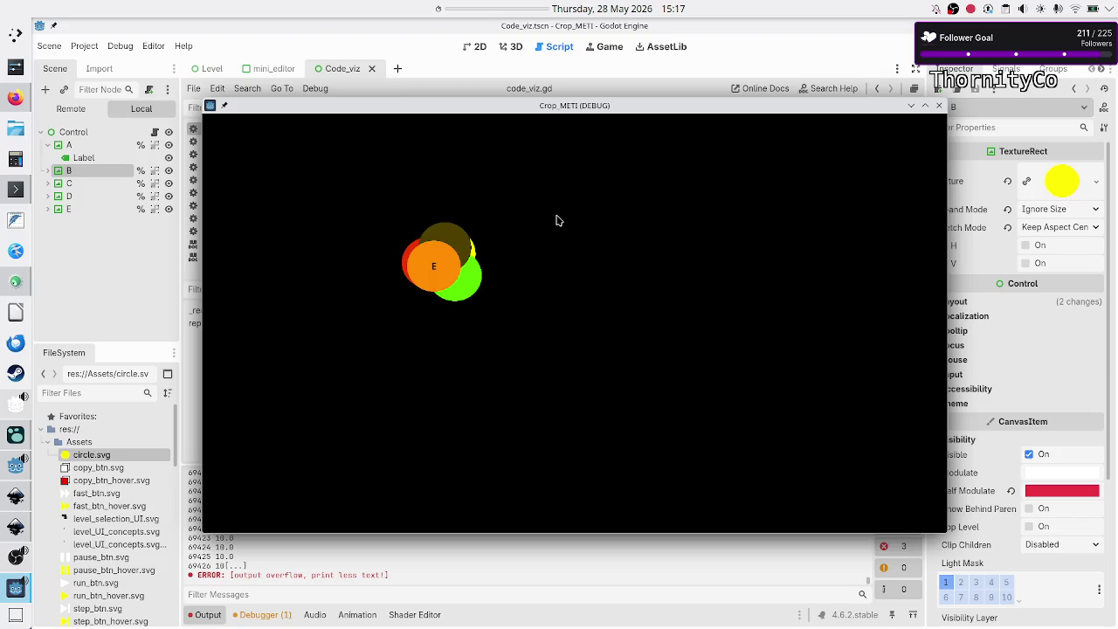
left_click(938, 108)
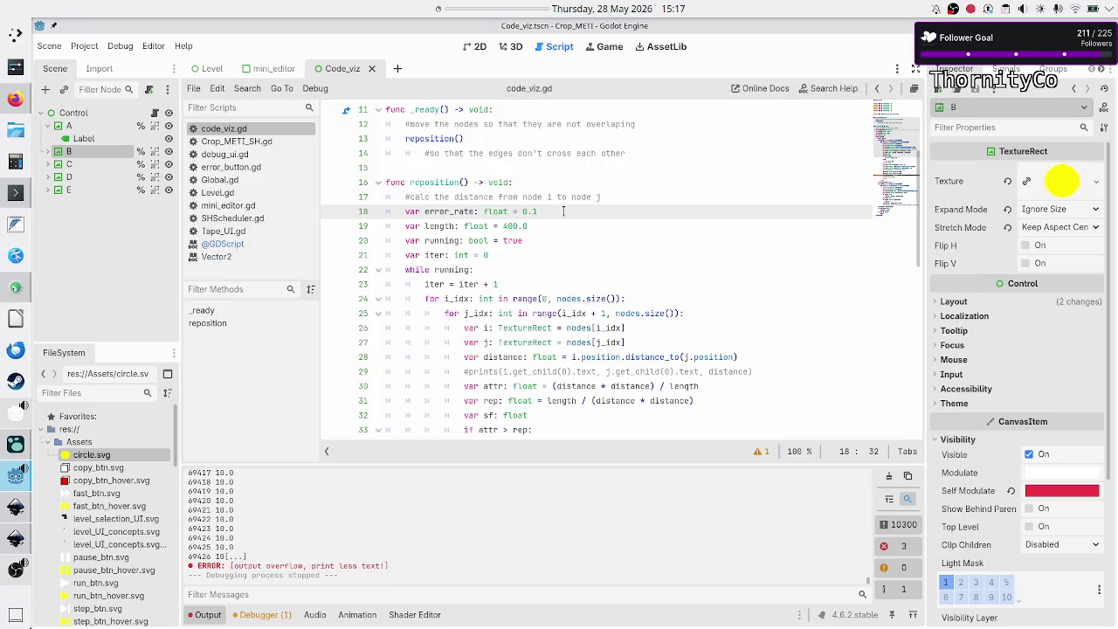
key("BackSpace")
key("BackSpace")
key("BackSpace")
type("1")
key("F5")
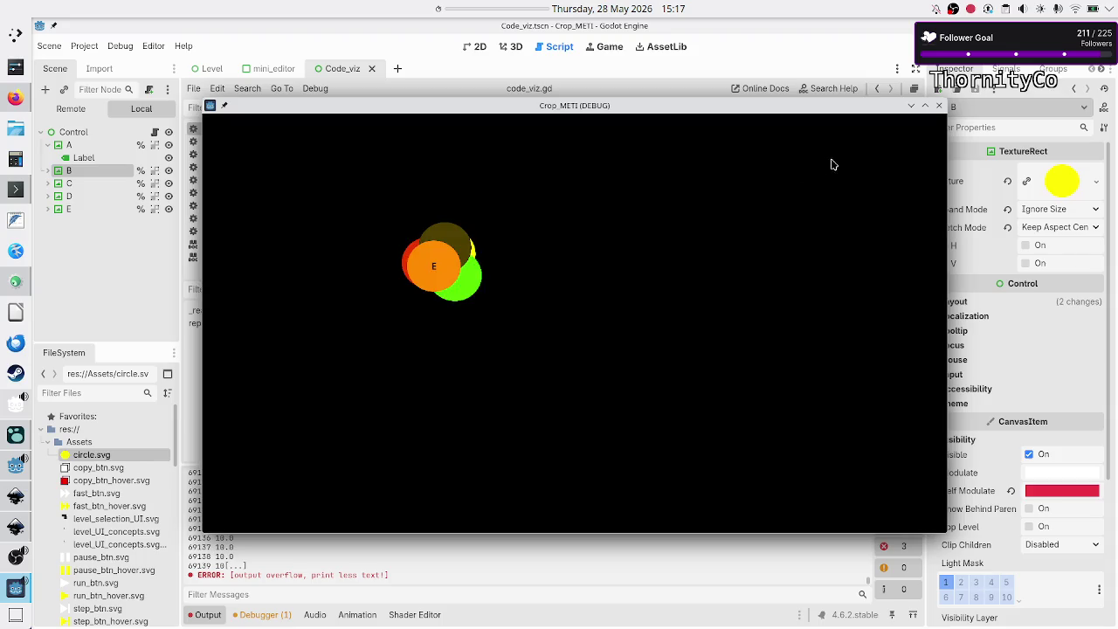
left_click(940, 106)
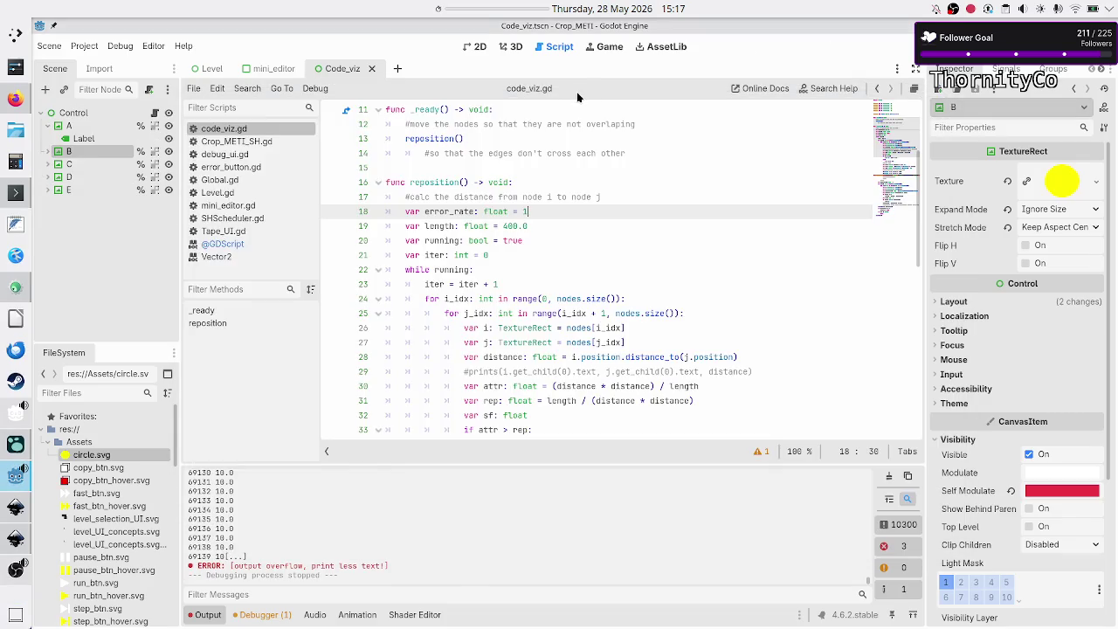
Show the 2D scene view with circles A–E spread apart.
scroll(553, 253, "down", 3)
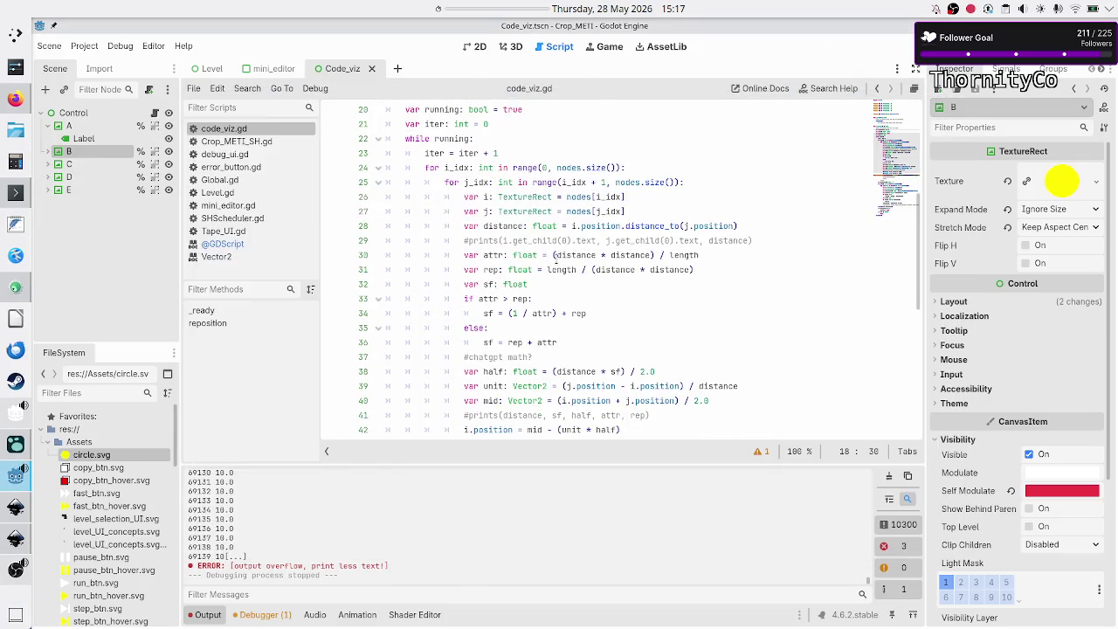
scroll(555, 259, "up", 1)
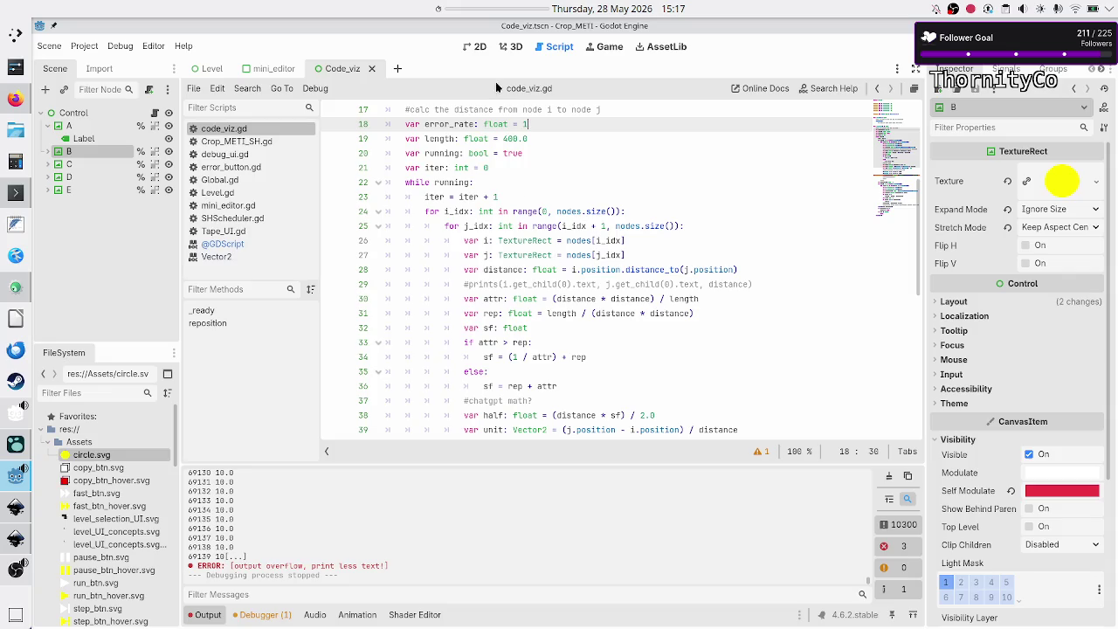
left_click(476, 46)
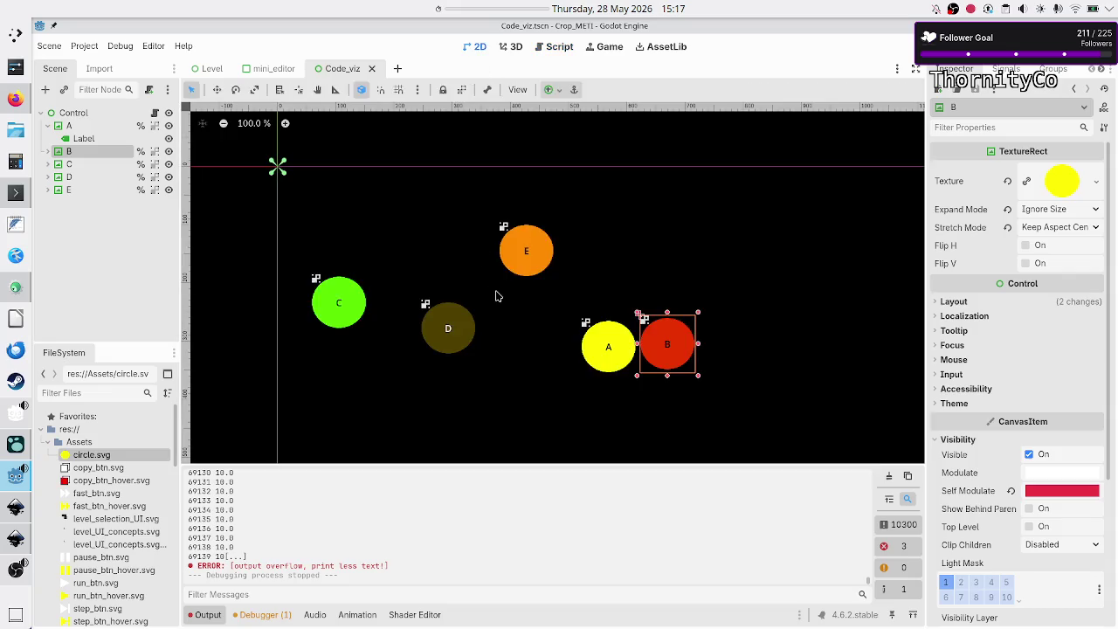
Bring OBS Studio forward and mute the Microphone in the Audio Mixer.
left_click(14, 569)
left_click(377, 519)
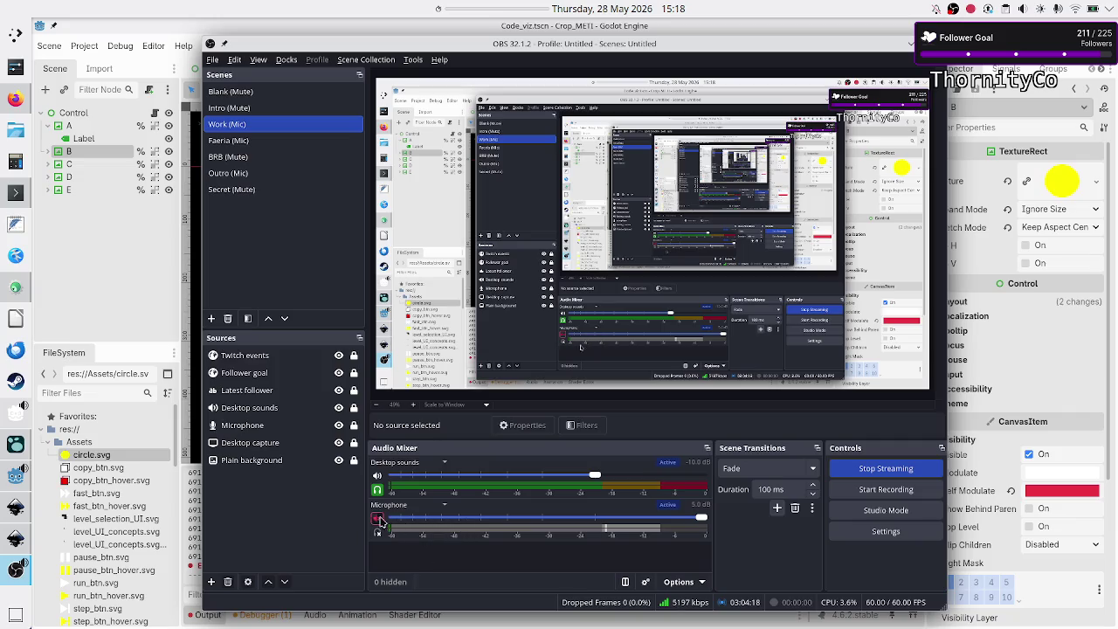
left_click(127, 274)
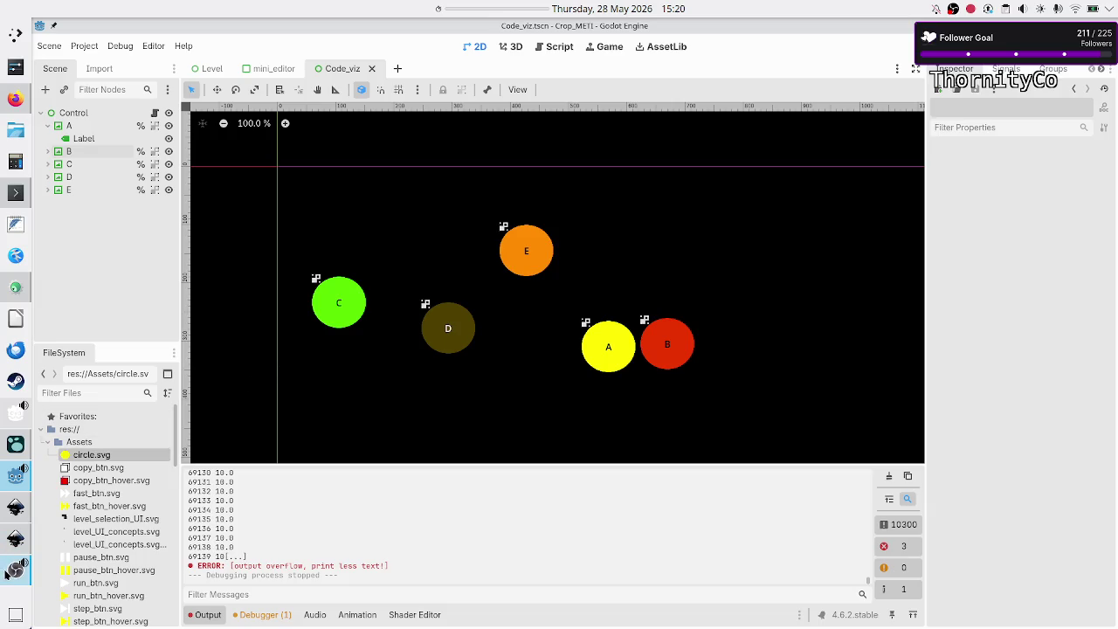
left_click(15, 570)
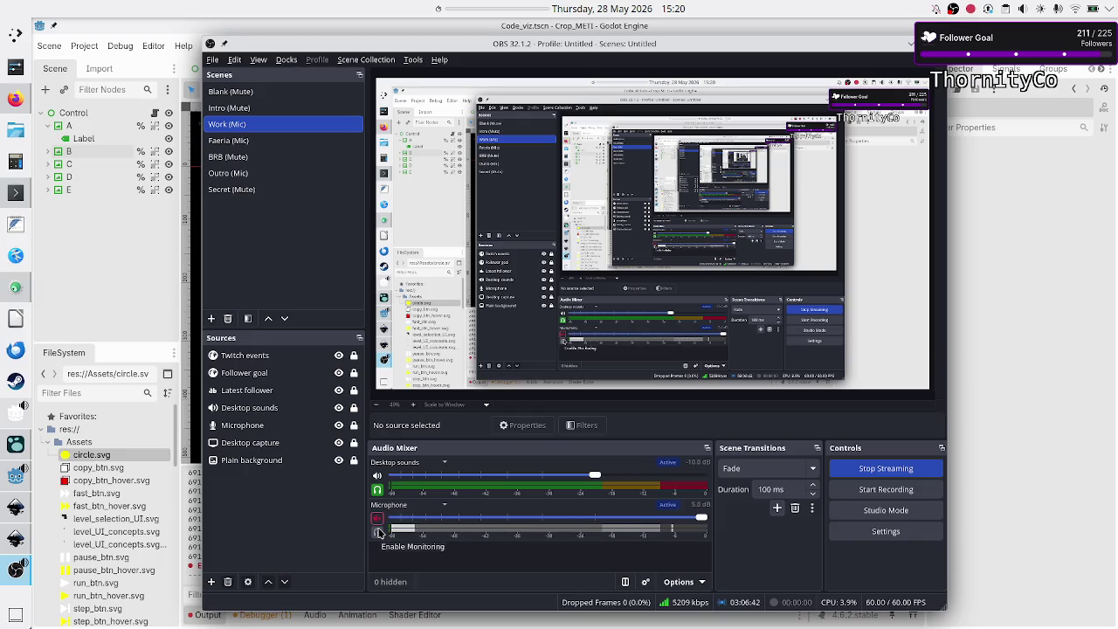
Unmute the OBS microphone and bring Godot's 2D view of circles A–E back to the front.
left_click(376, 519)
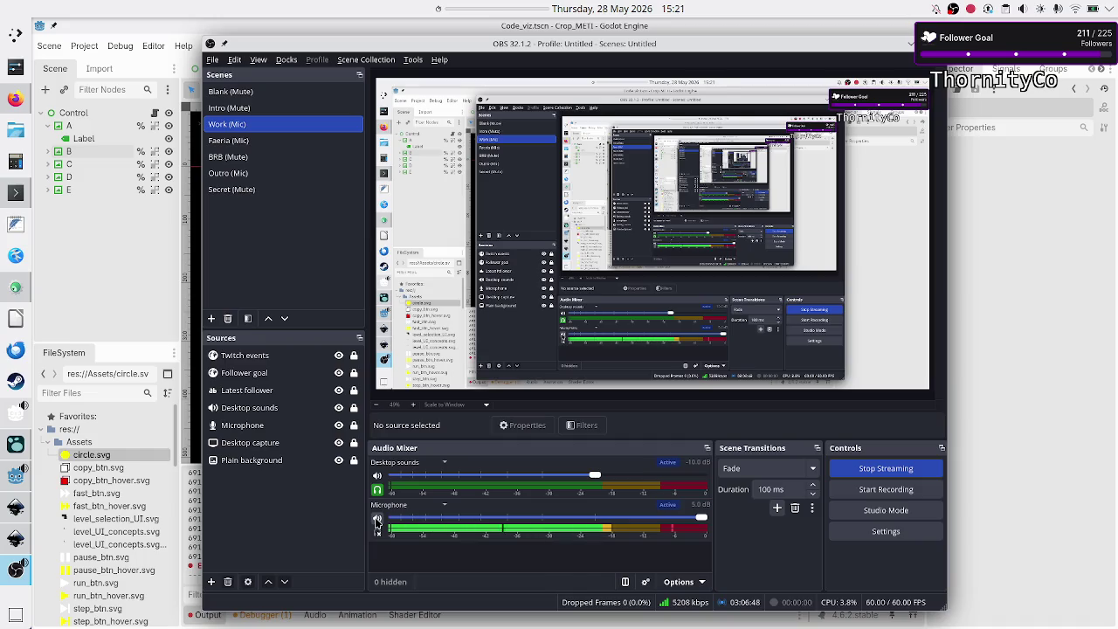
left_click(1004, 349)
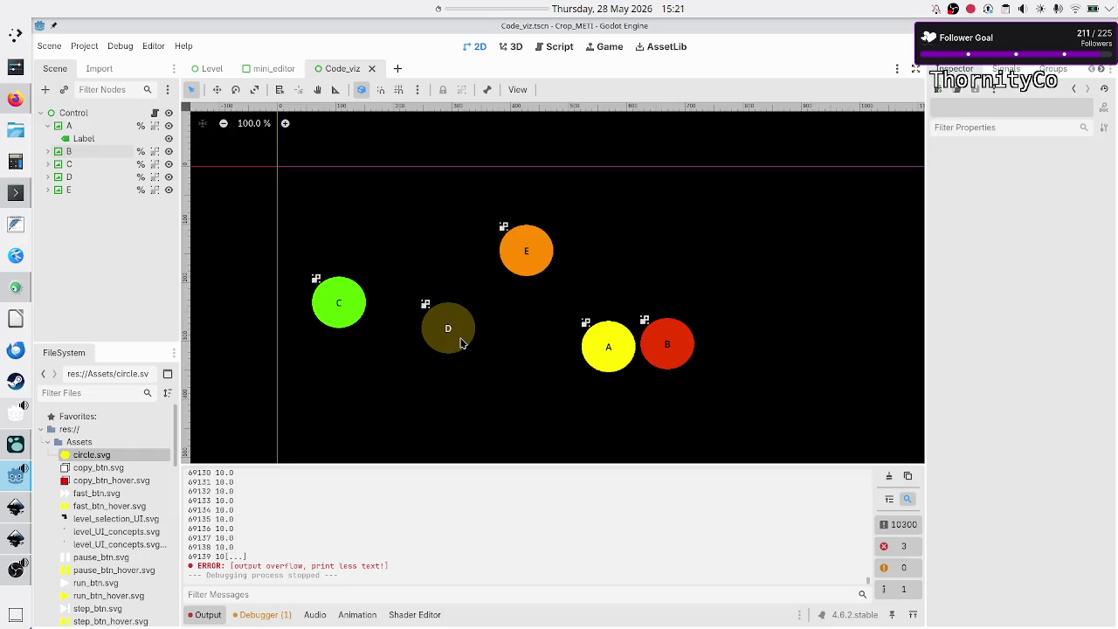
left_click(461, 343)
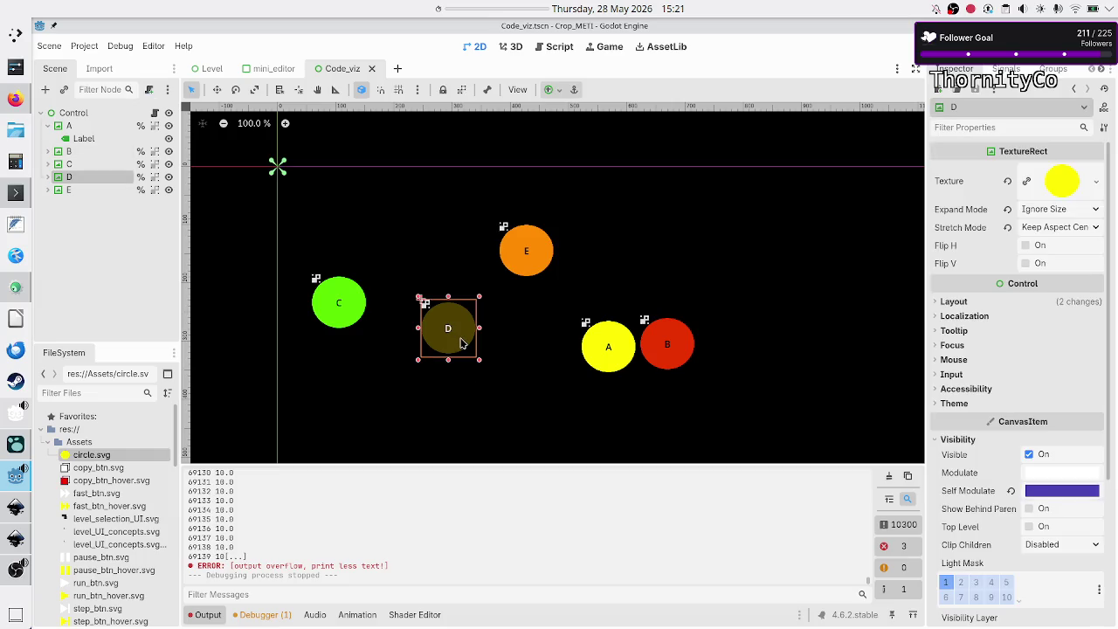
left_click(350, 312)
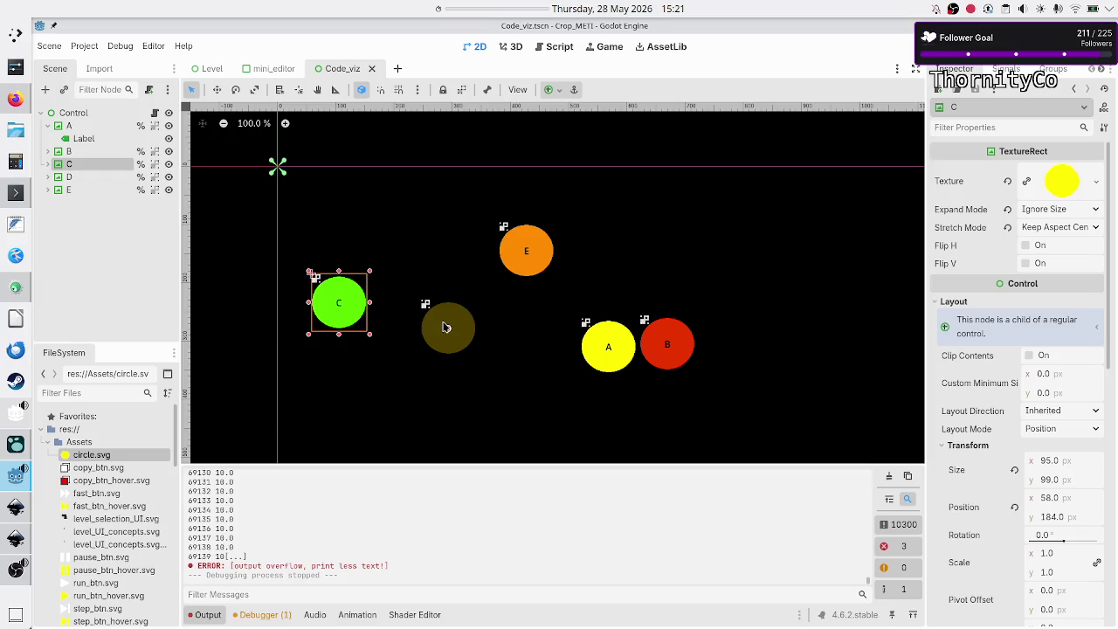
left_click(445, 326)
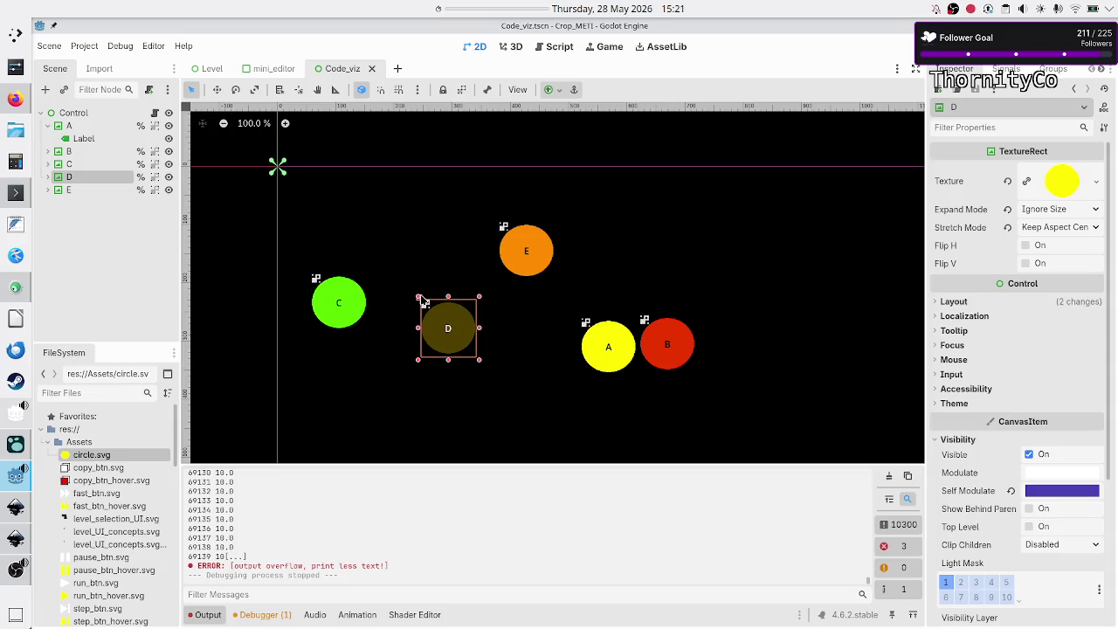
left_click(332, 296)
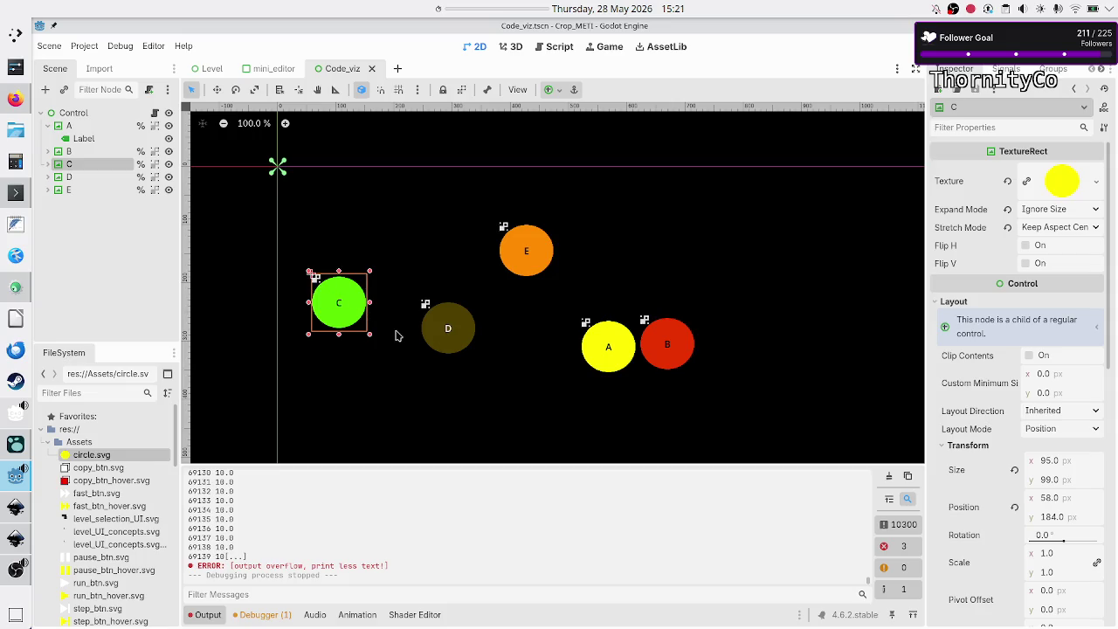
left_click(401, 368)
left_click(449, 330)
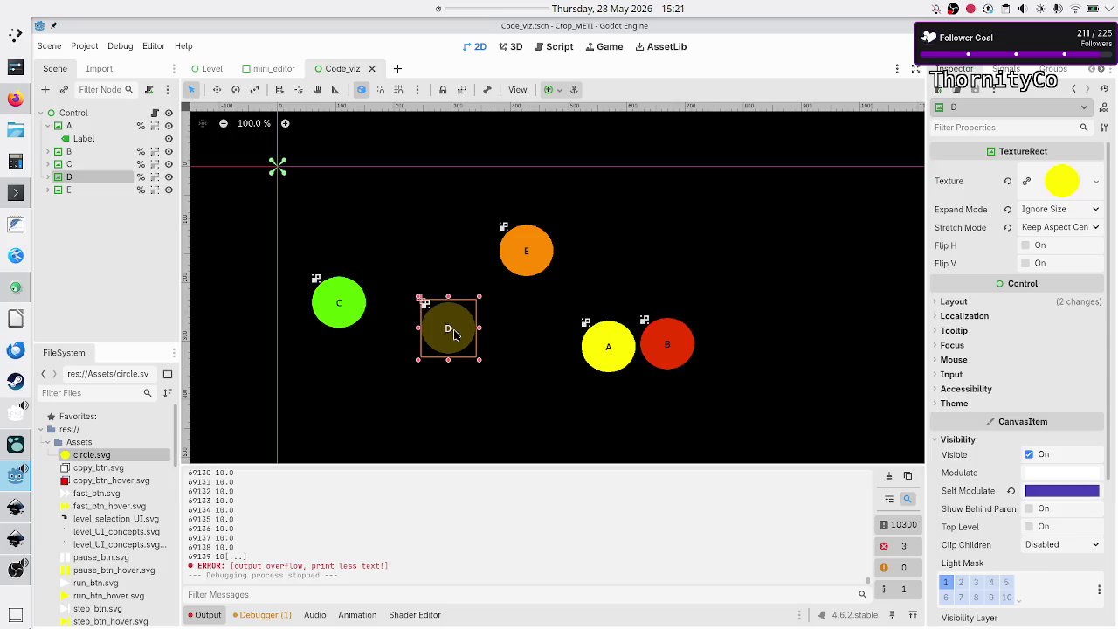
left_click_drag(453, 334, 404, 307)
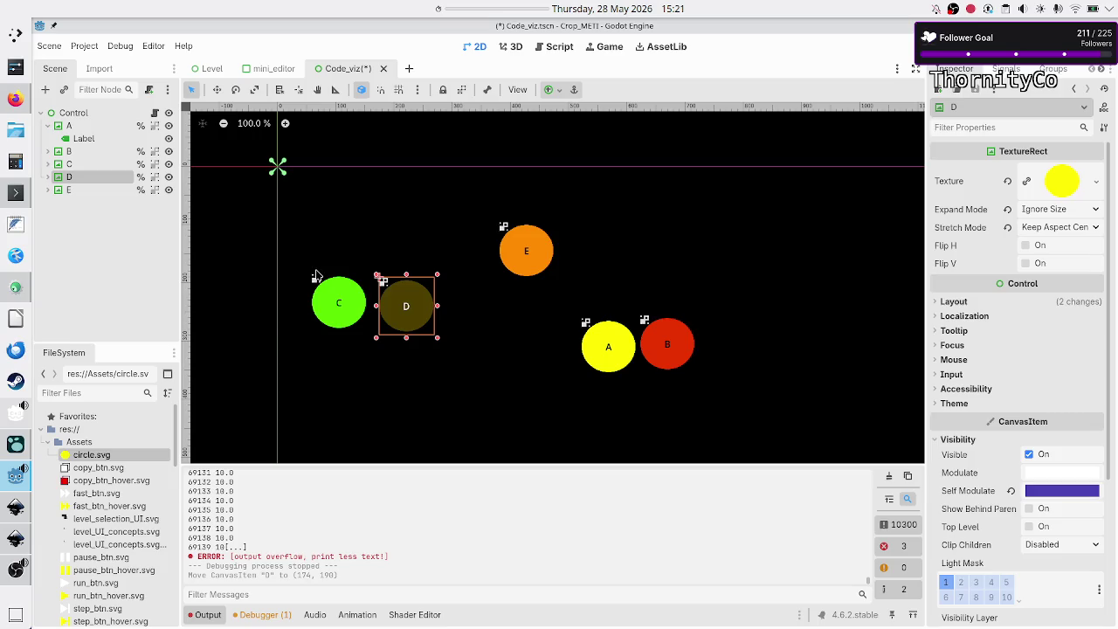
Select circles C and D together to compare them, then switch to the browser Sketchpad sketch.
left_click(356, 364)
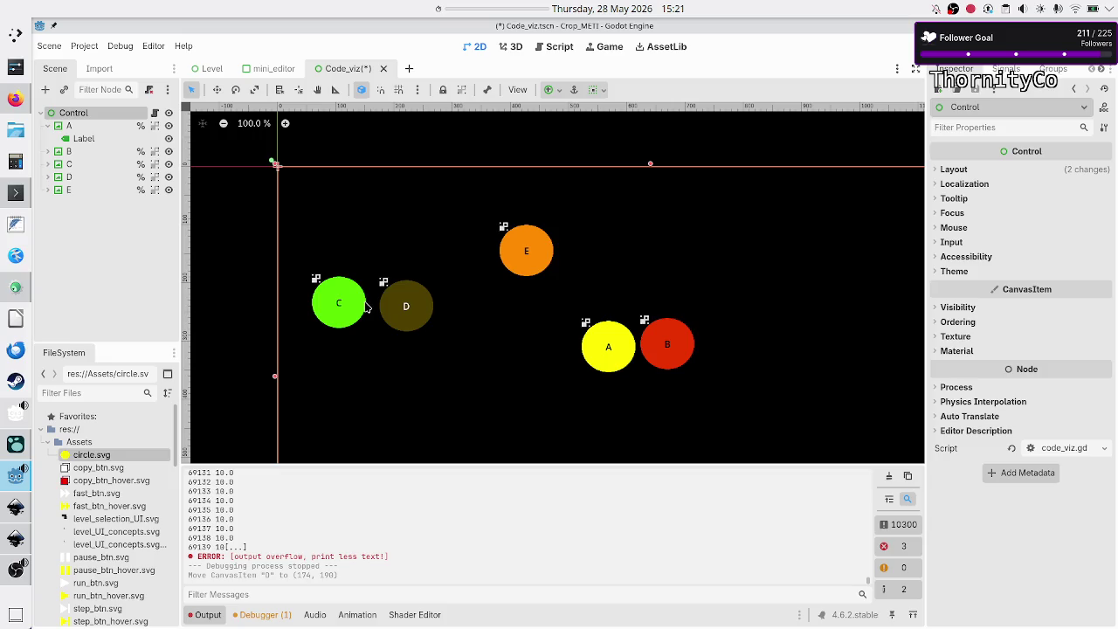
left_click(397, 310)
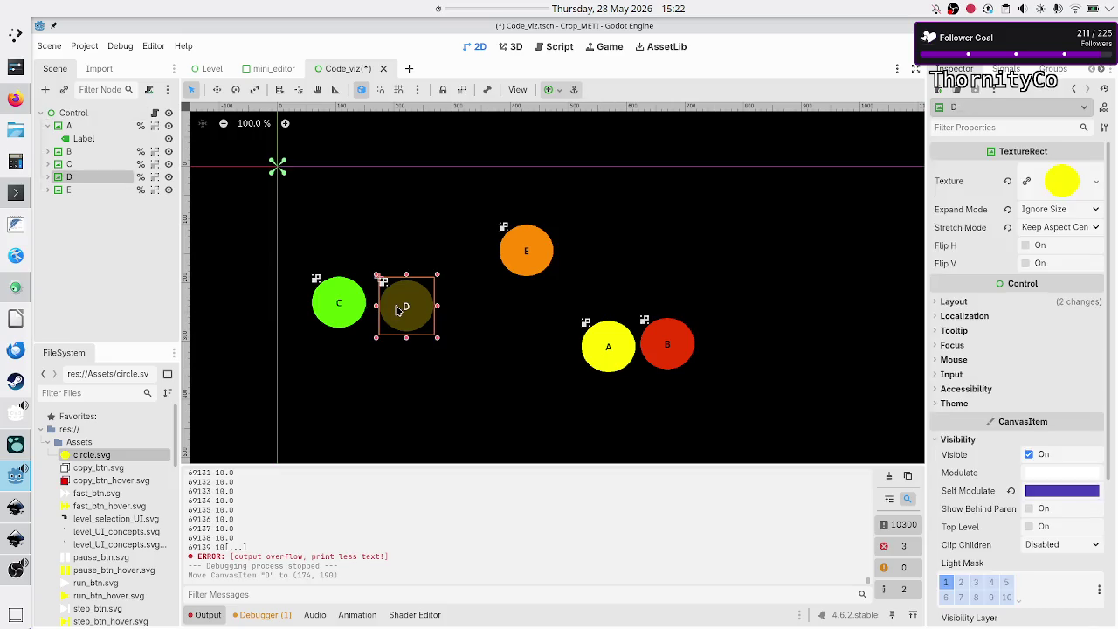
left_click(308, 282)
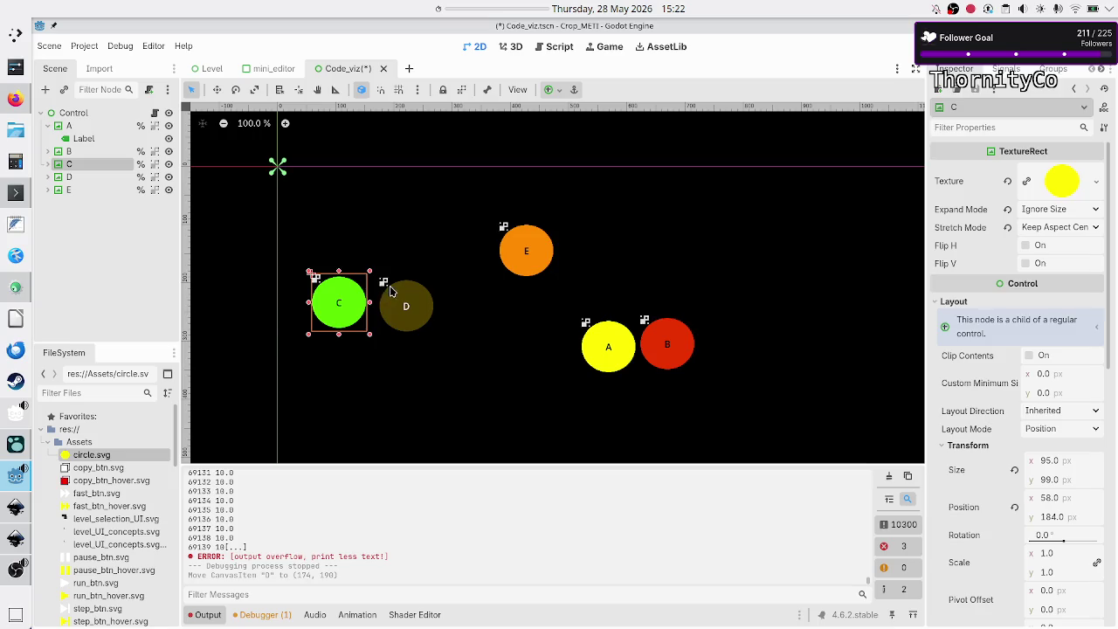
left_click(397, 303, "shift")
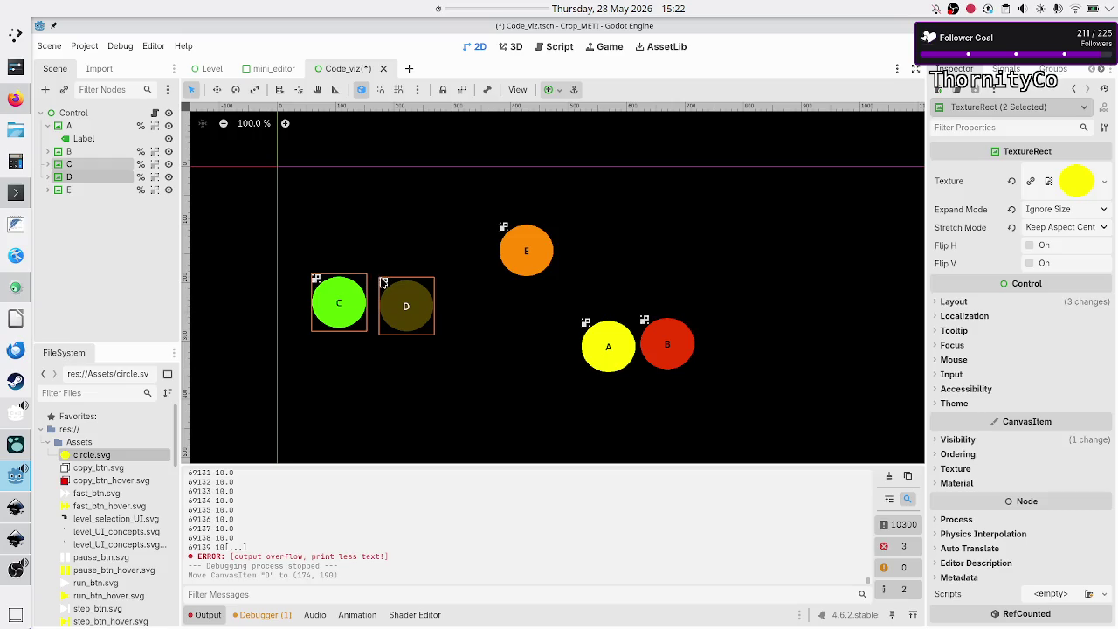
left_click(379, 242)
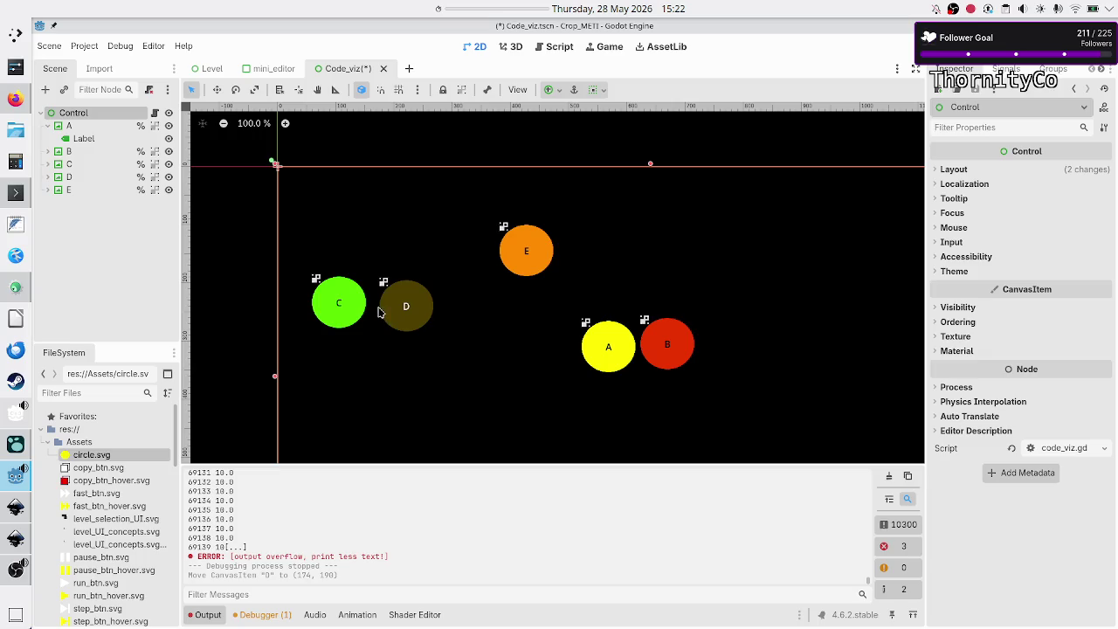
left_click(405, 313)
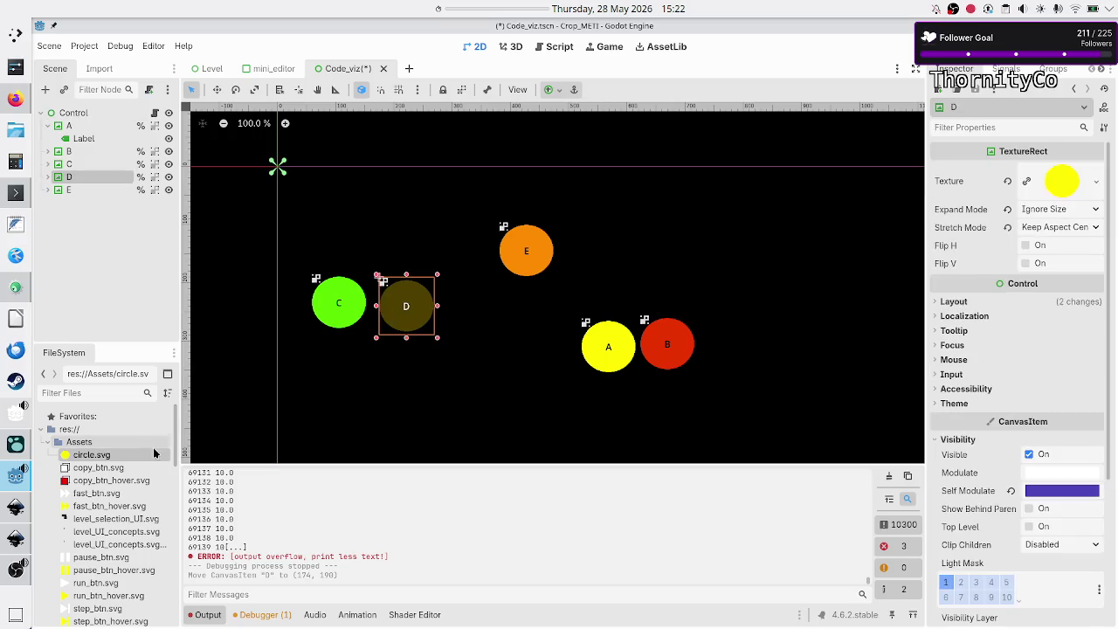
left_click(17, 98)
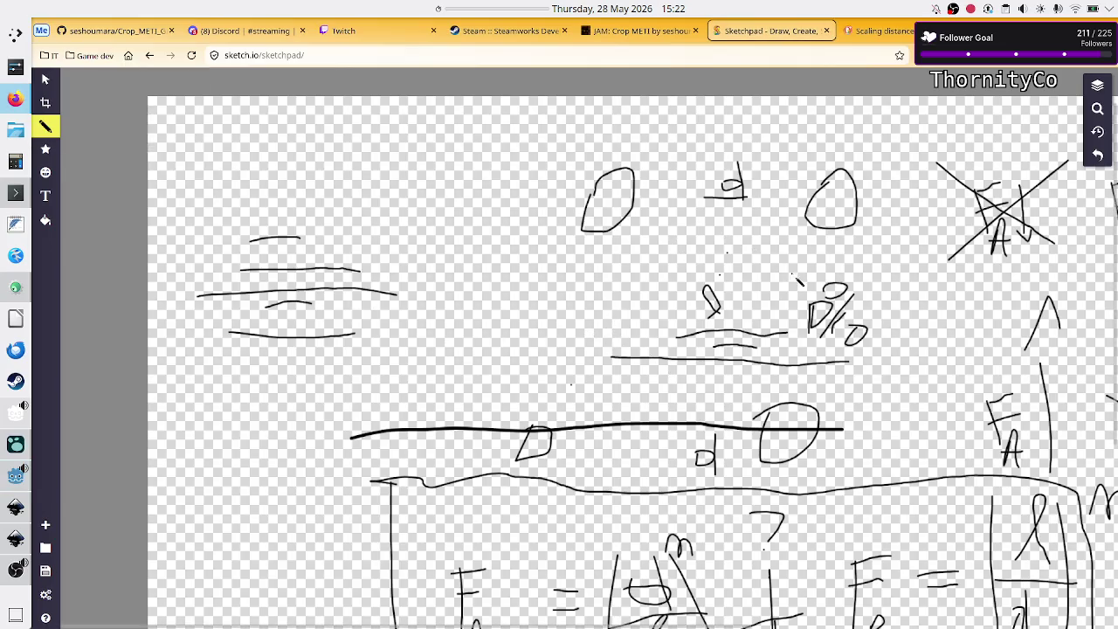
Scroll the Sketchpad canvas over the attraction and repulsion formulas, then Alt+Tab back to Godot.
scroll(785, 293, "up", 1)
scroll(785, 293, "down", 5)
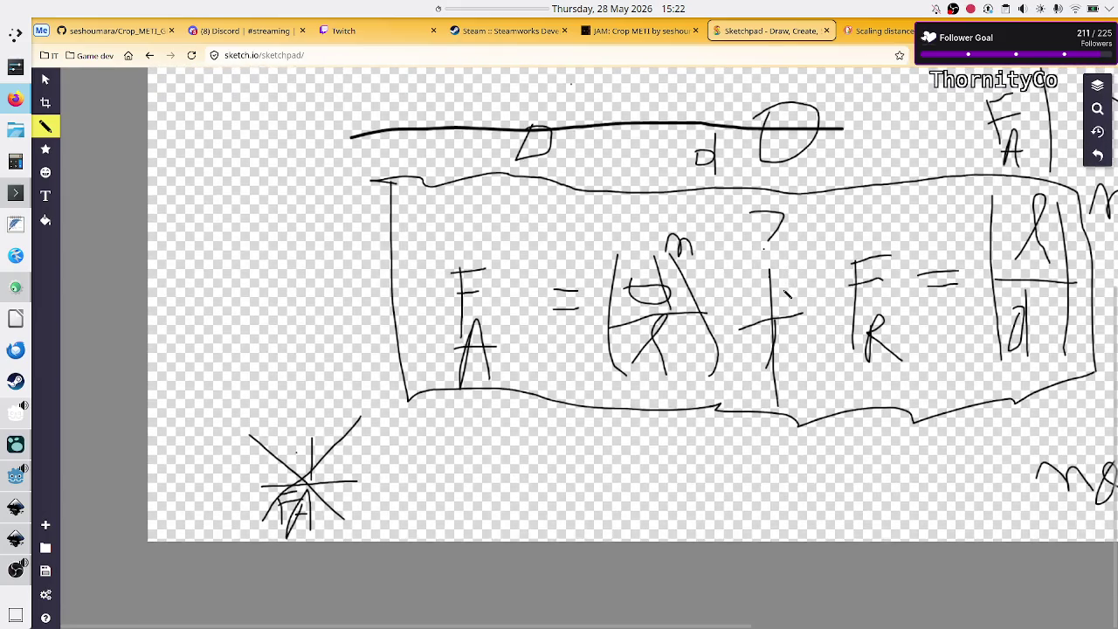
scroll(785, 293, "down", 5)
scroll(785, 295, "up", 3)
scroll(786, 294, "up", 1)
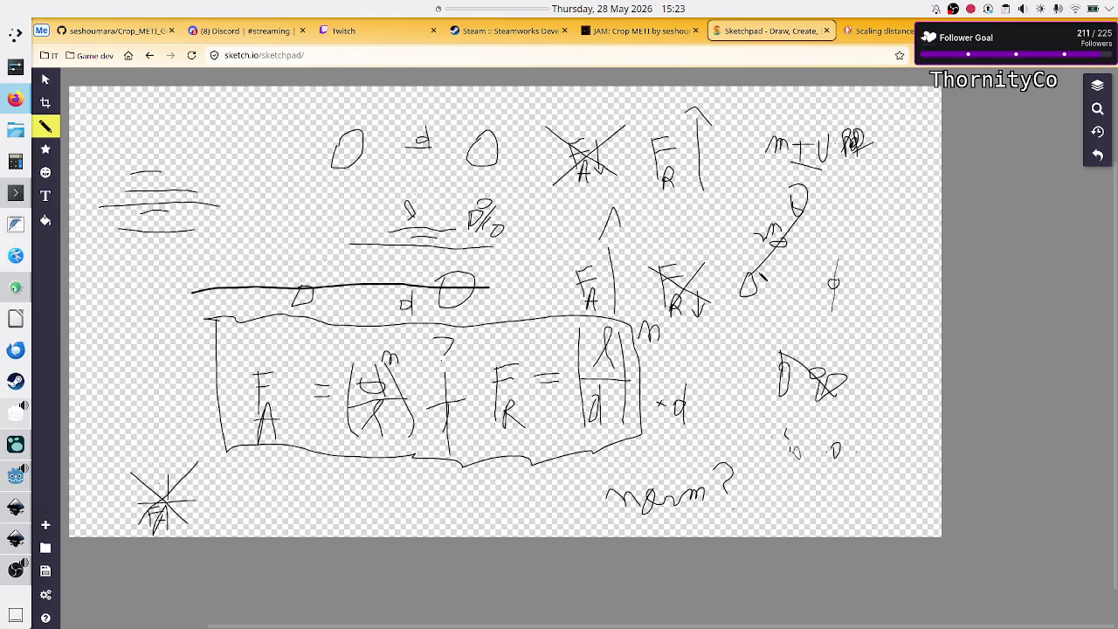
key("alt+Tab")
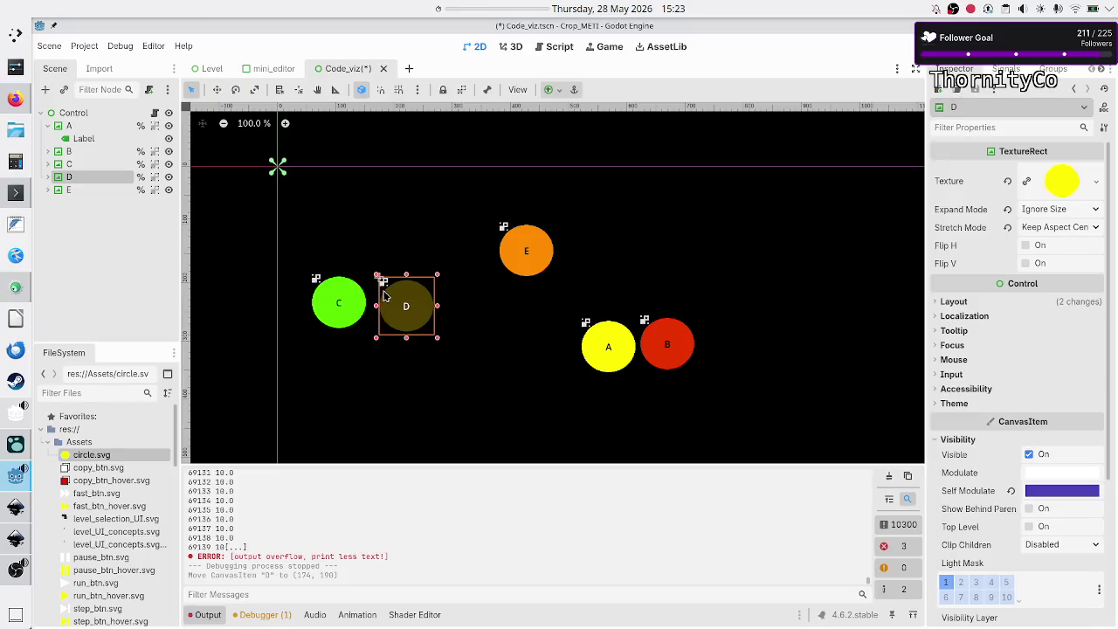
left_click(341, 302)
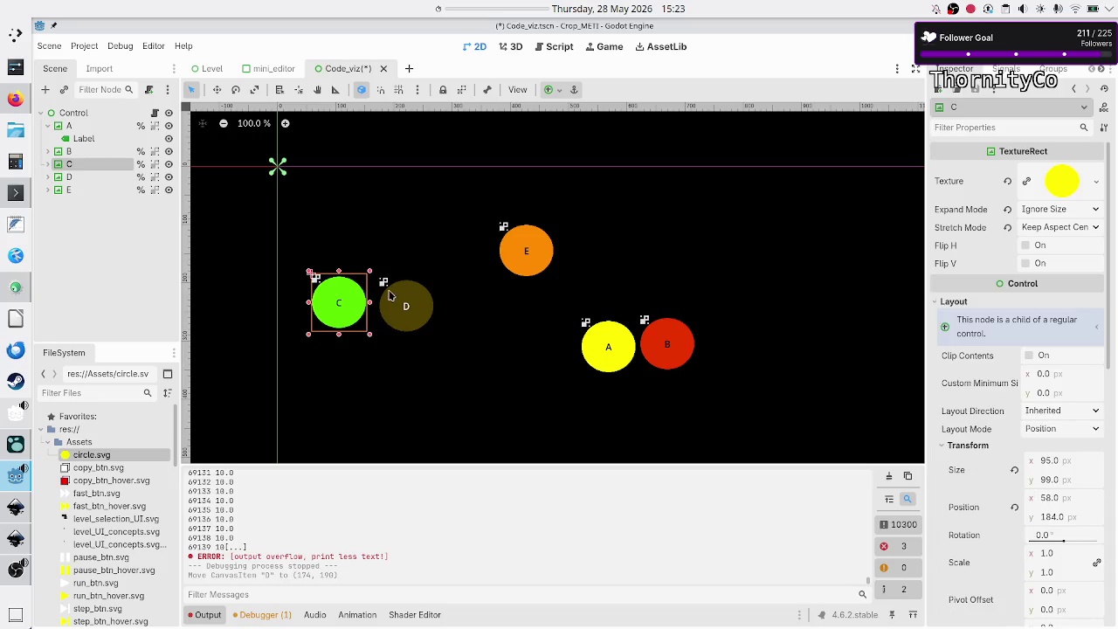
left_click(390, 358)
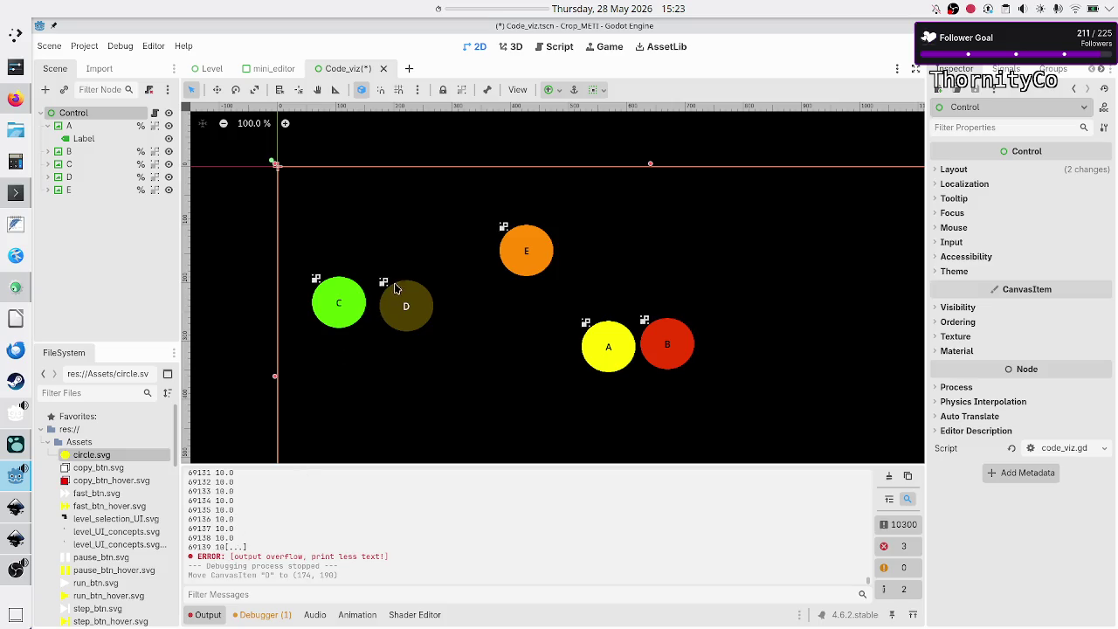
left_click(392, 305)
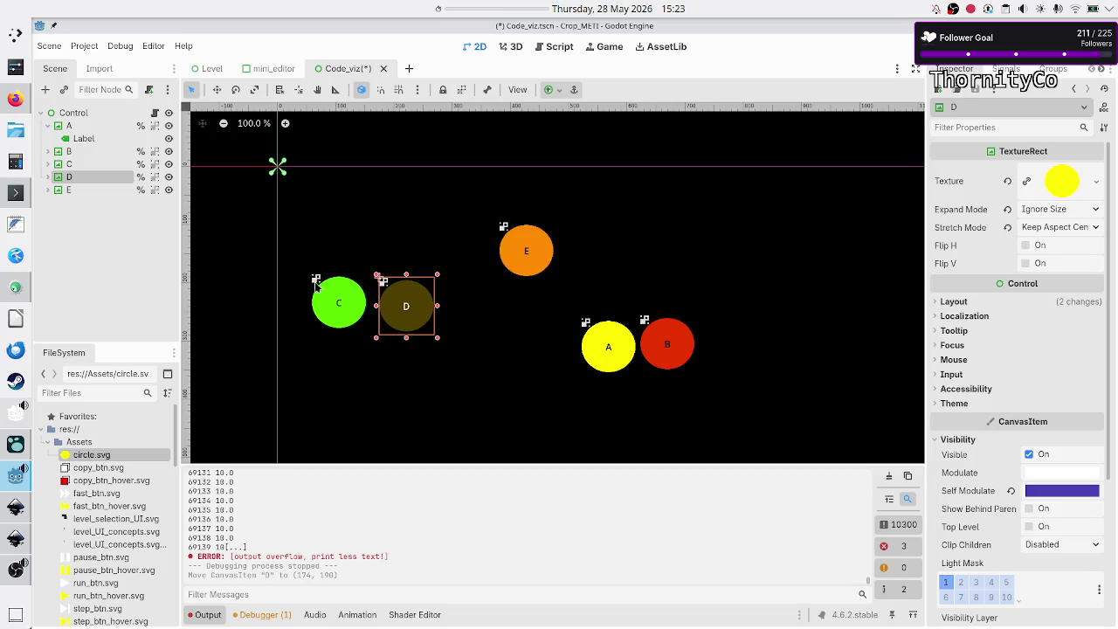
left_click(358, 356)
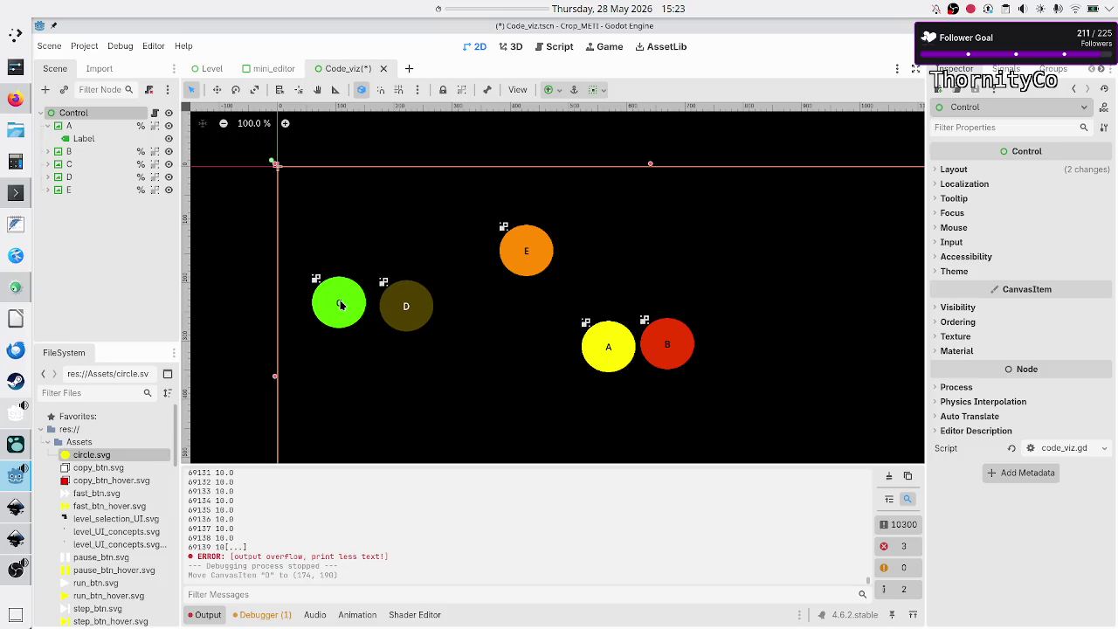
left_click(341, 303)
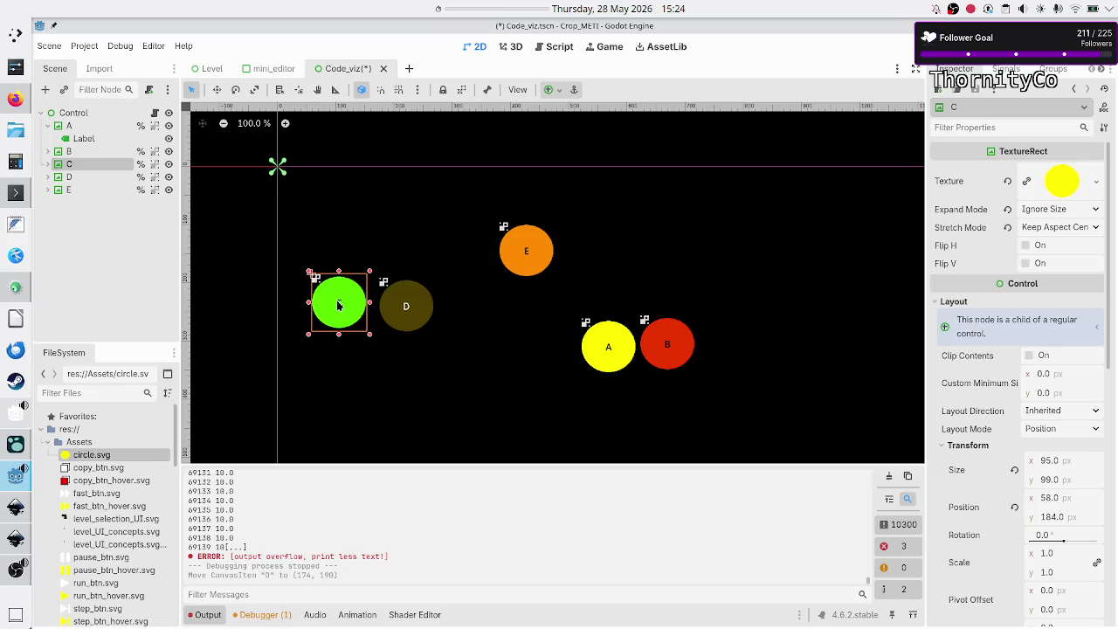
left_click(408, 307)
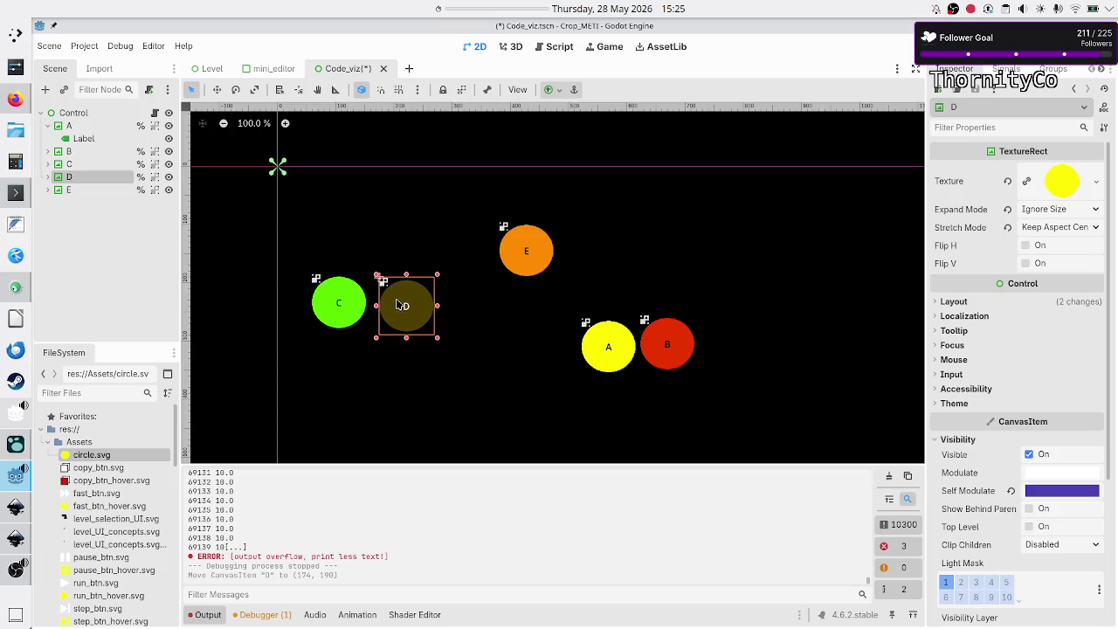
Re-inspect circles C and D, then open the code_viz.gd script attached to the root Control.
left_click(346, 371)
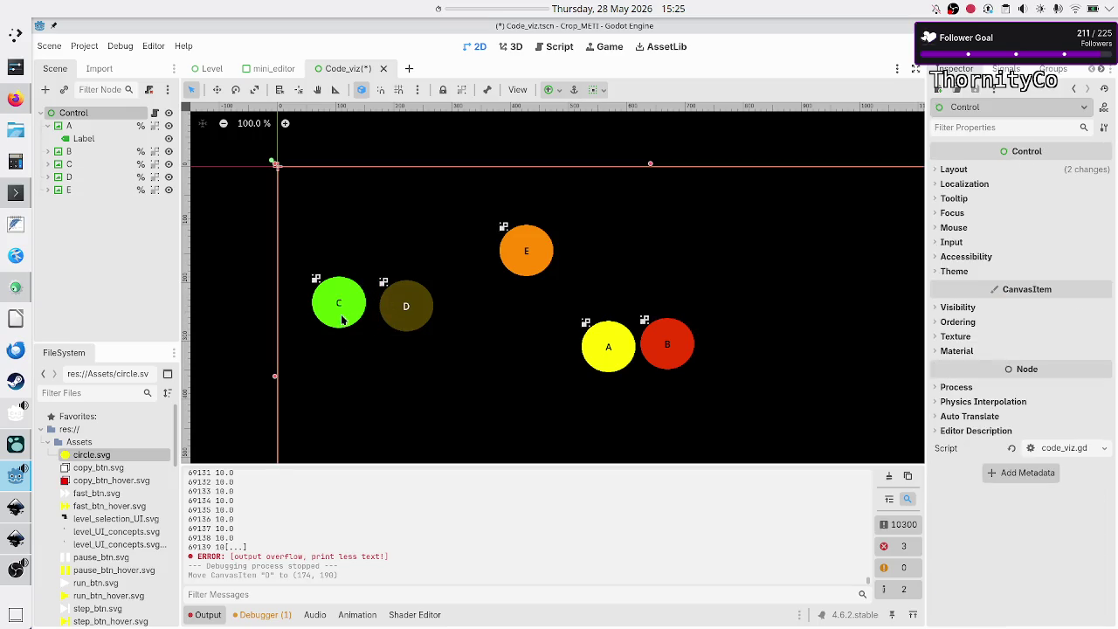
left_click(394, 303)
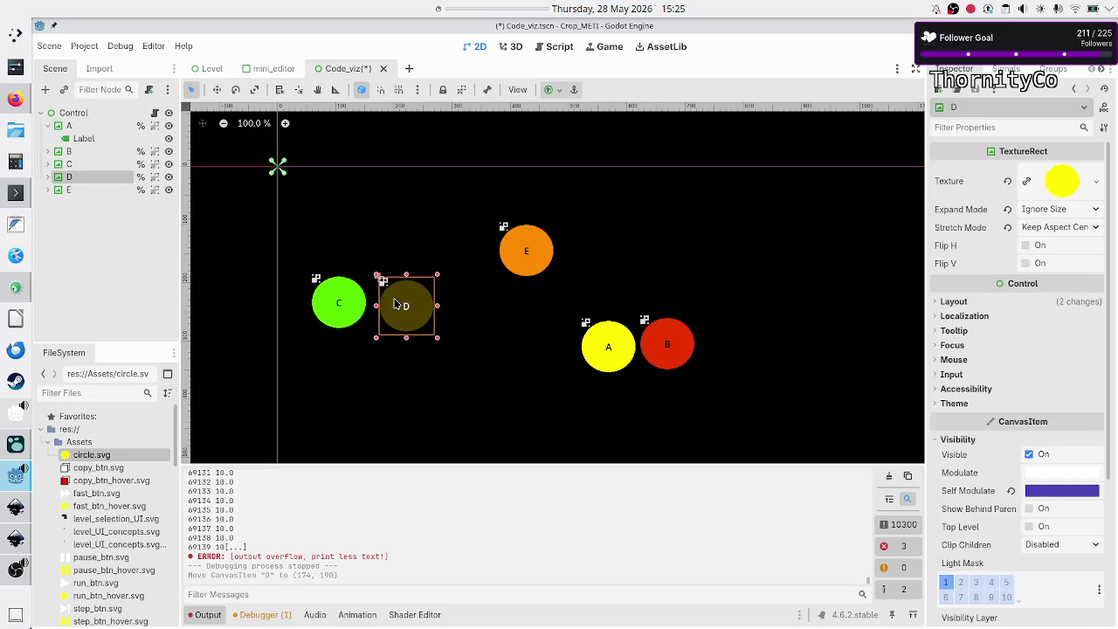
left_click(342, 303)
left_click(416, 307)
left_click(336, 303)
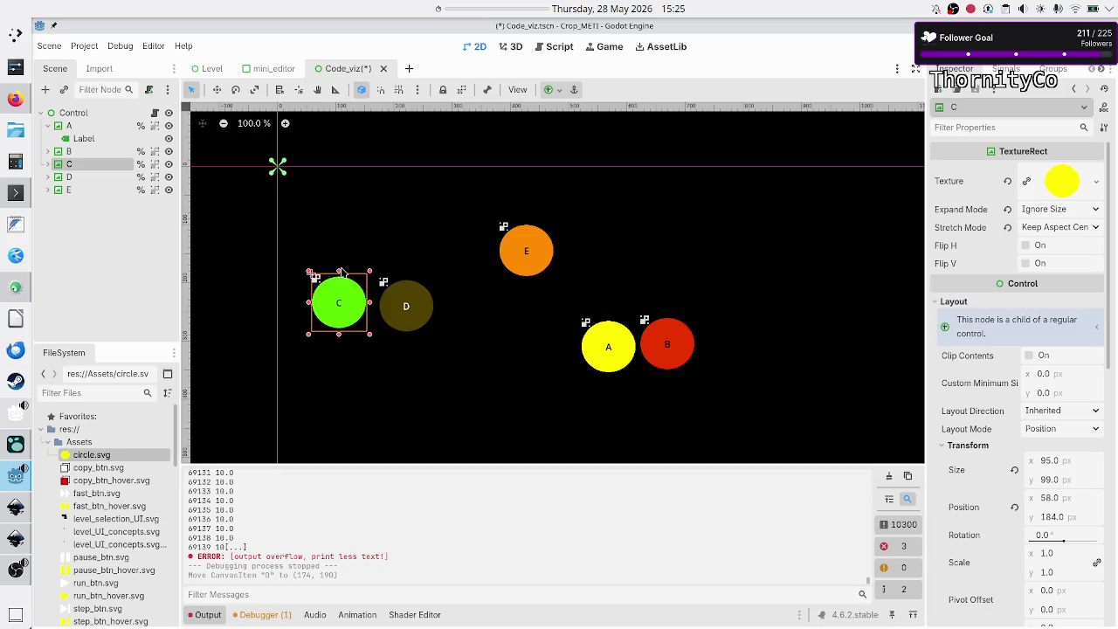
left_click(155, 114)
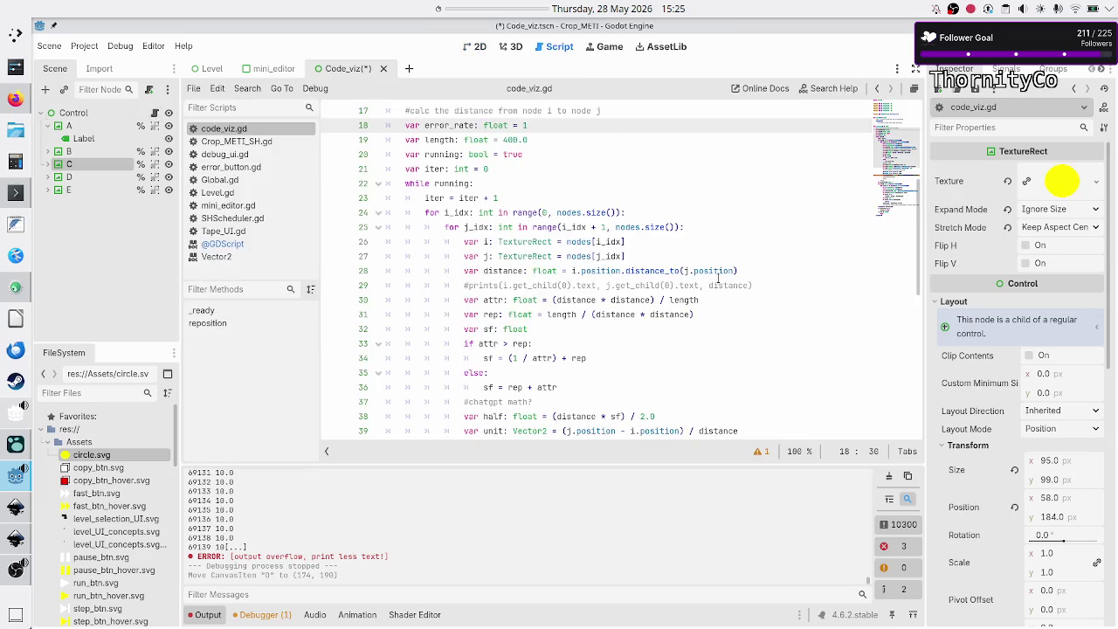
Add line 29 'distance = distance - (2 * r)' after the distance calculation, then return to the 2D view.
left_click(753, 271)
key("Return")
type("ista")
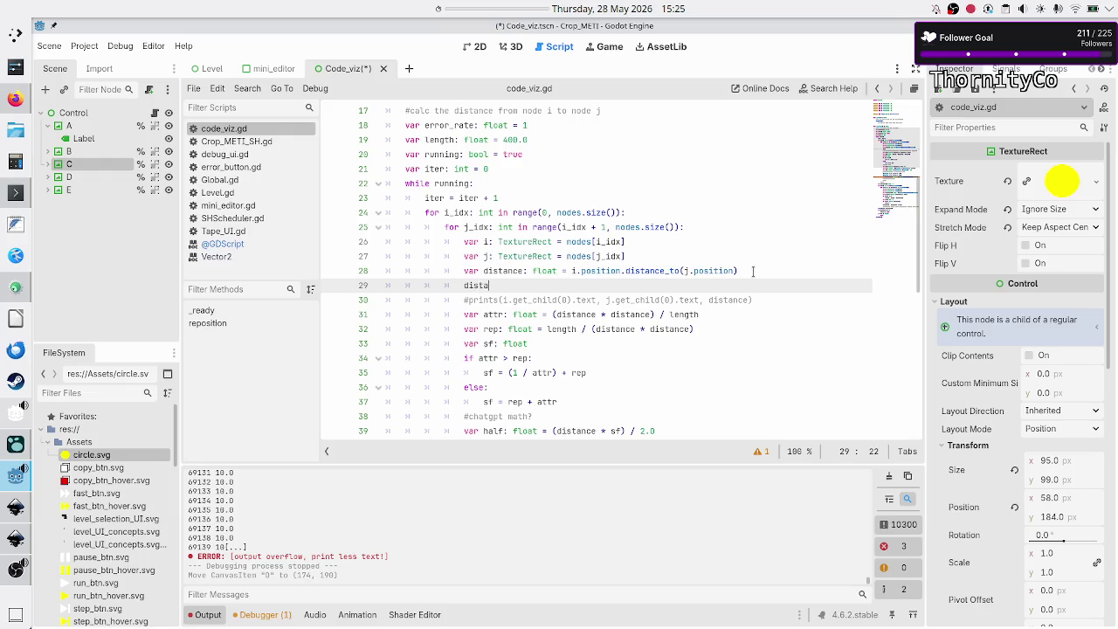
type("nce = ")
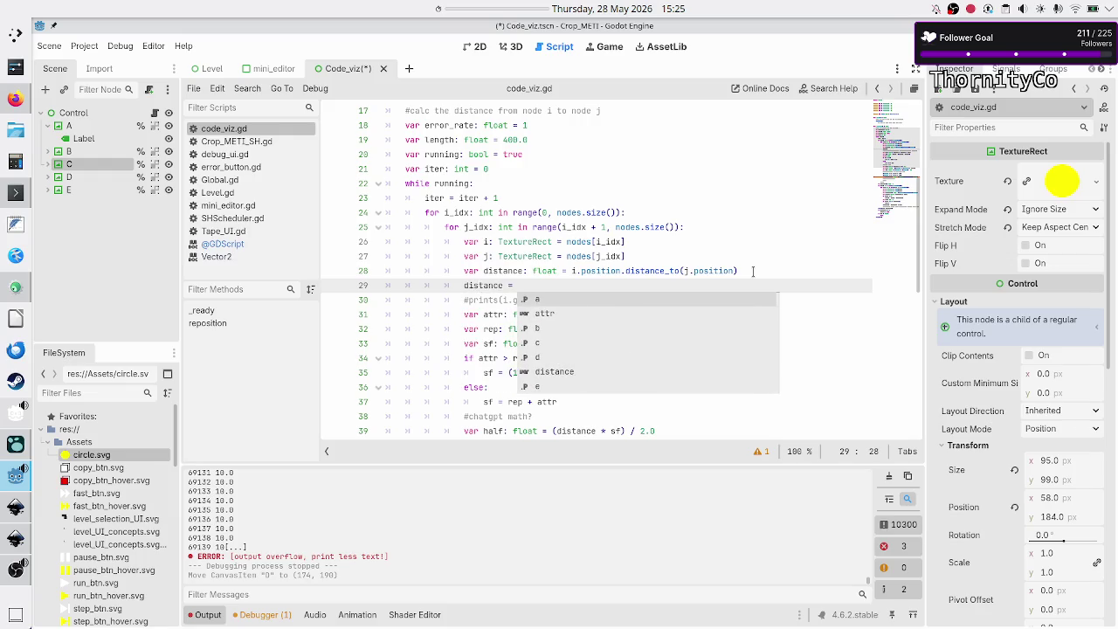
type("distance ")
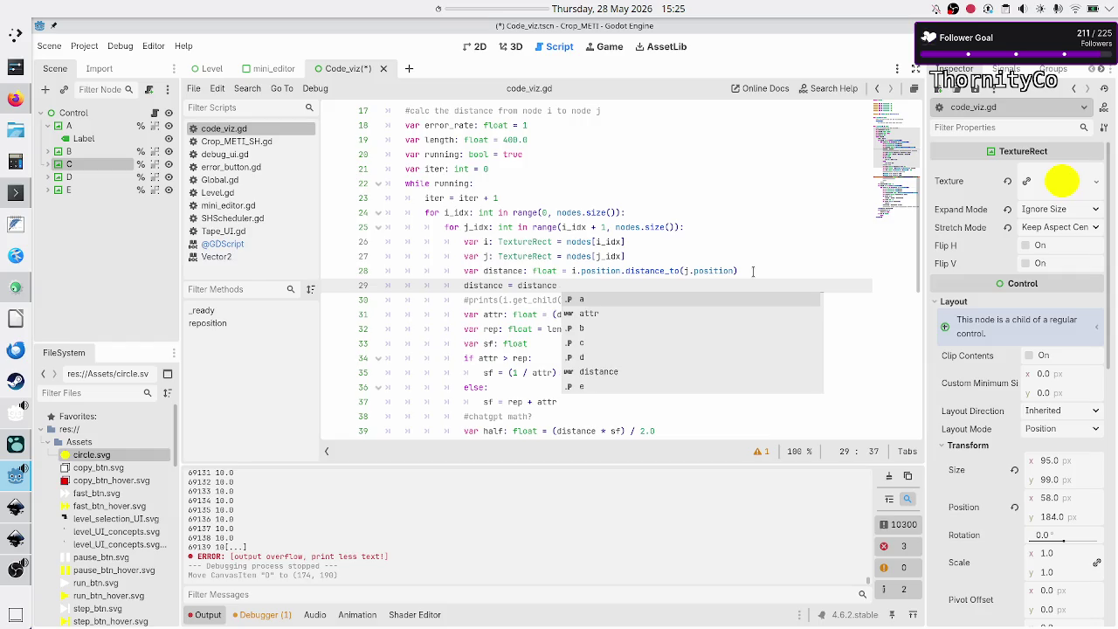
type("-")
key("BackSpace")
type("(2 * r")
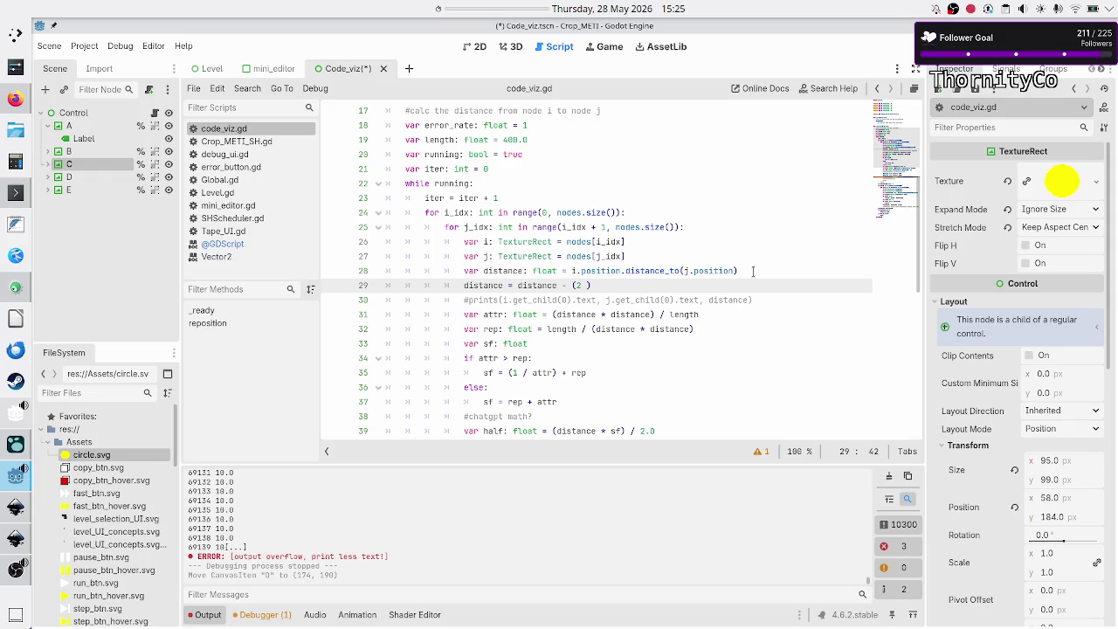
left_click(709, 212)
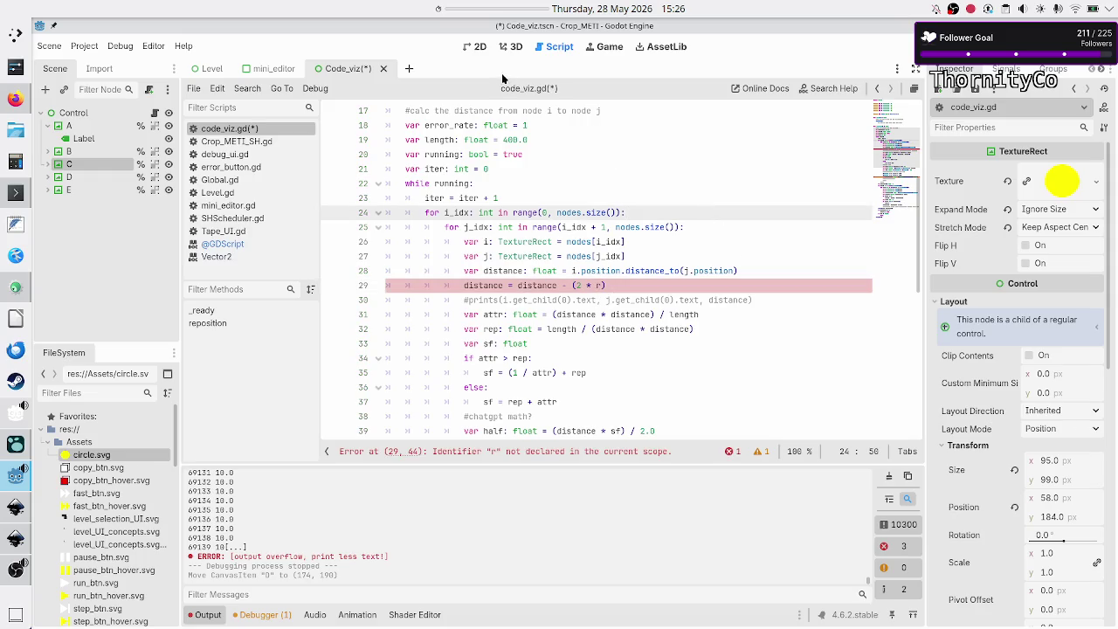
left_click(477, 46)
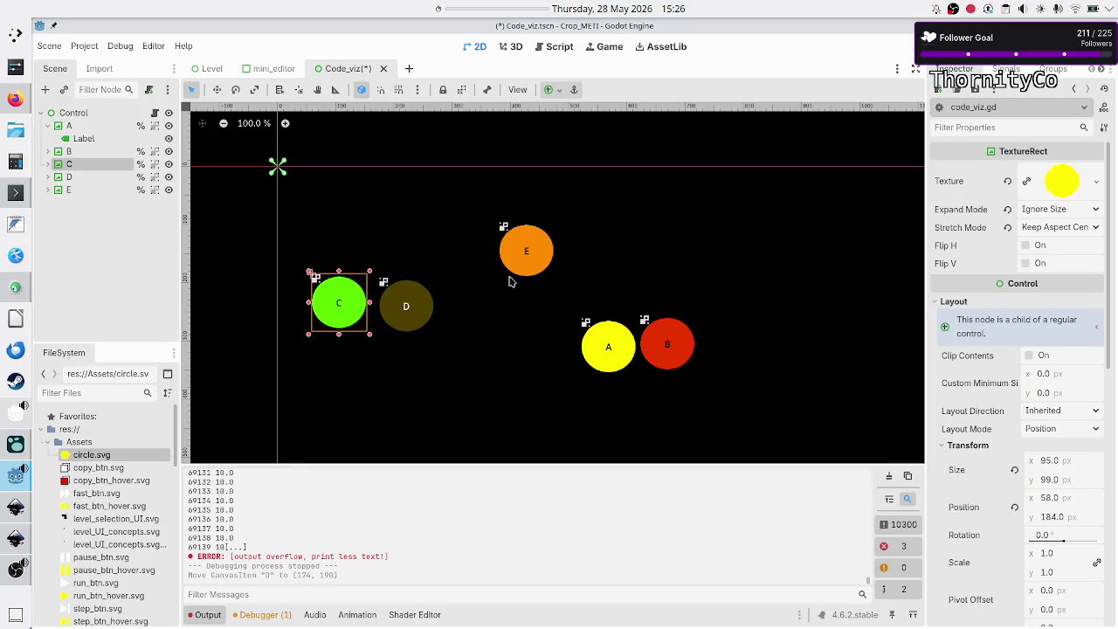
Select circles A through E and set their Layout Transform Size to 100 × 100 px.
left_click(77, 126)
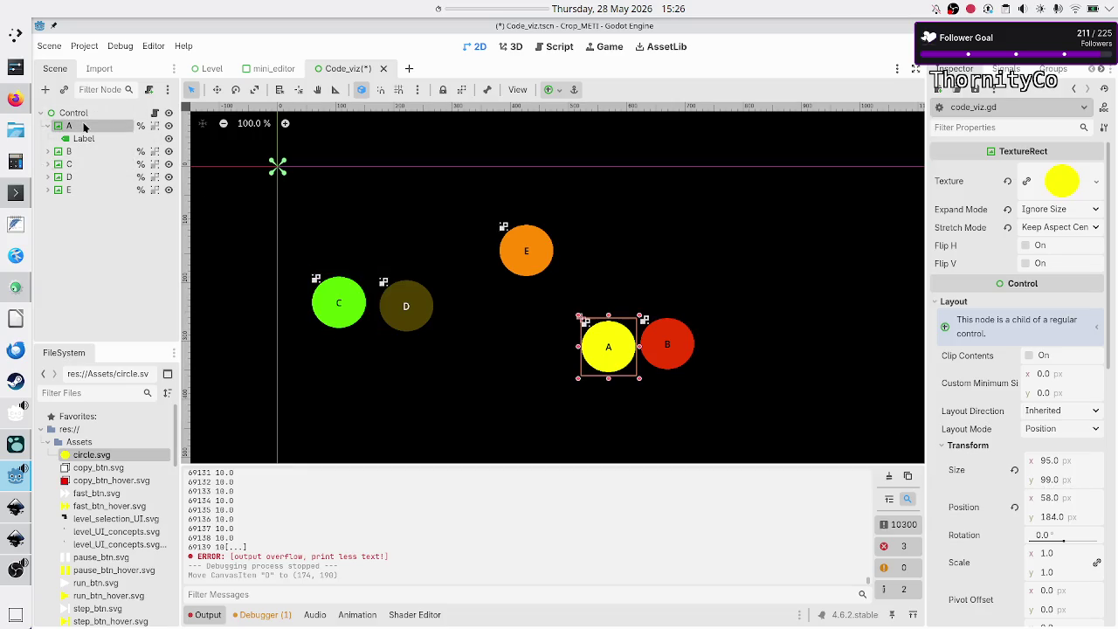
left_click(48, 127)
left_click(62, 178, "shift")
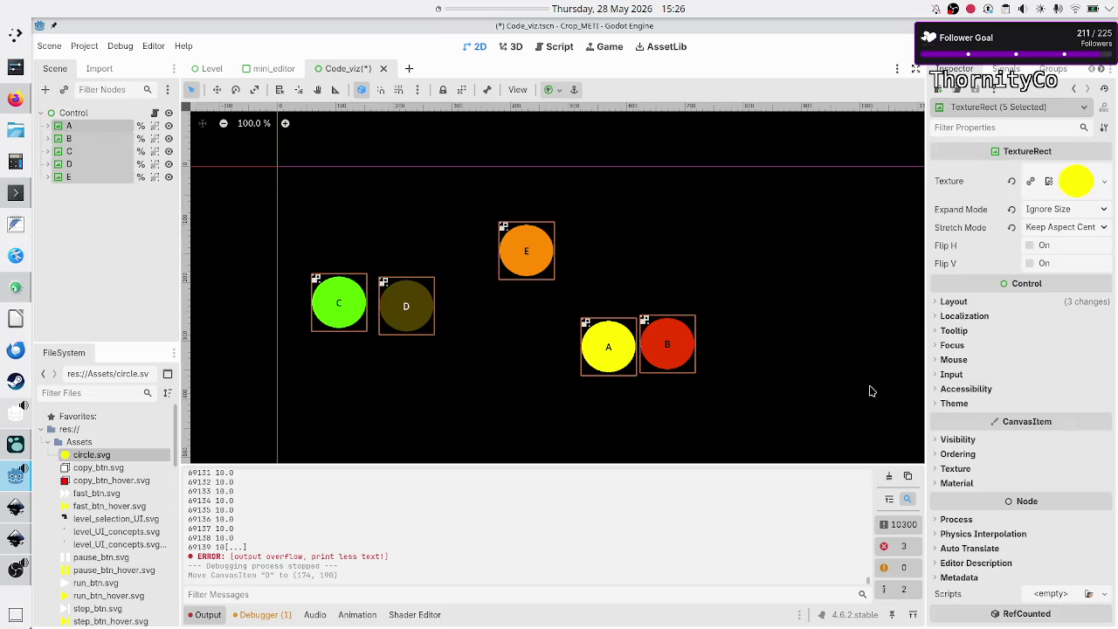
left_click(953, 302)
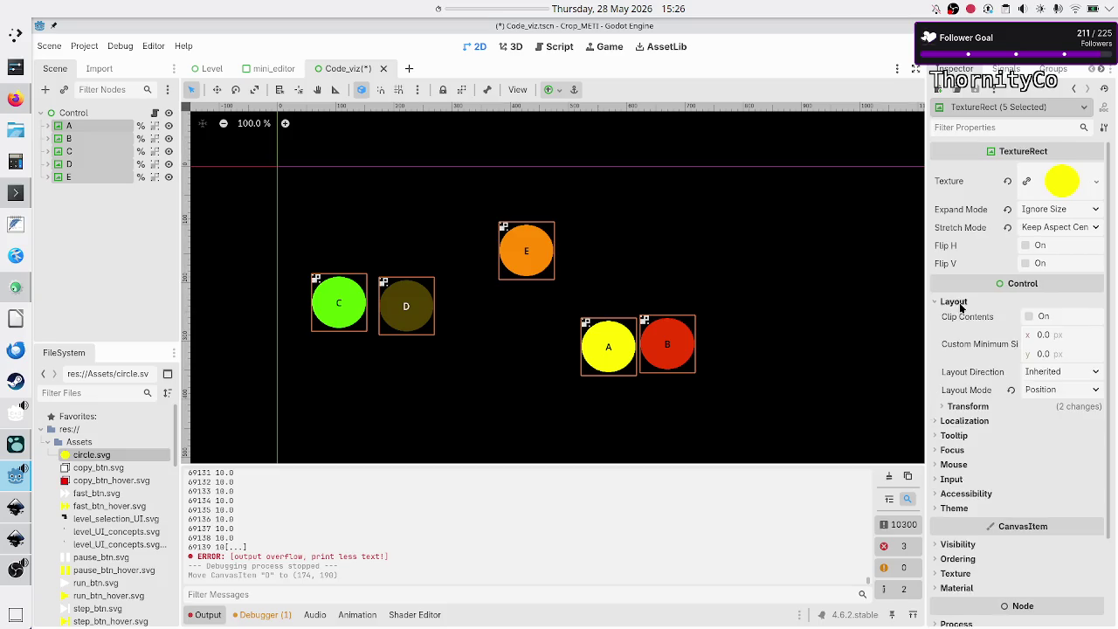
left_click(975, 408)
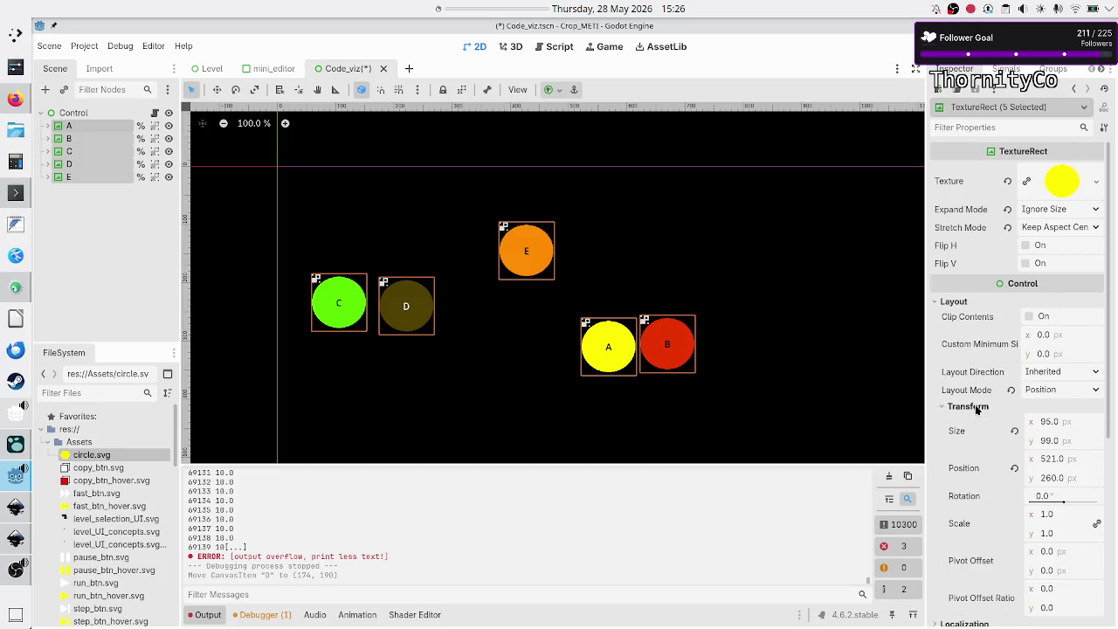
left_click(1047, 425)
type("100")
key("Return")
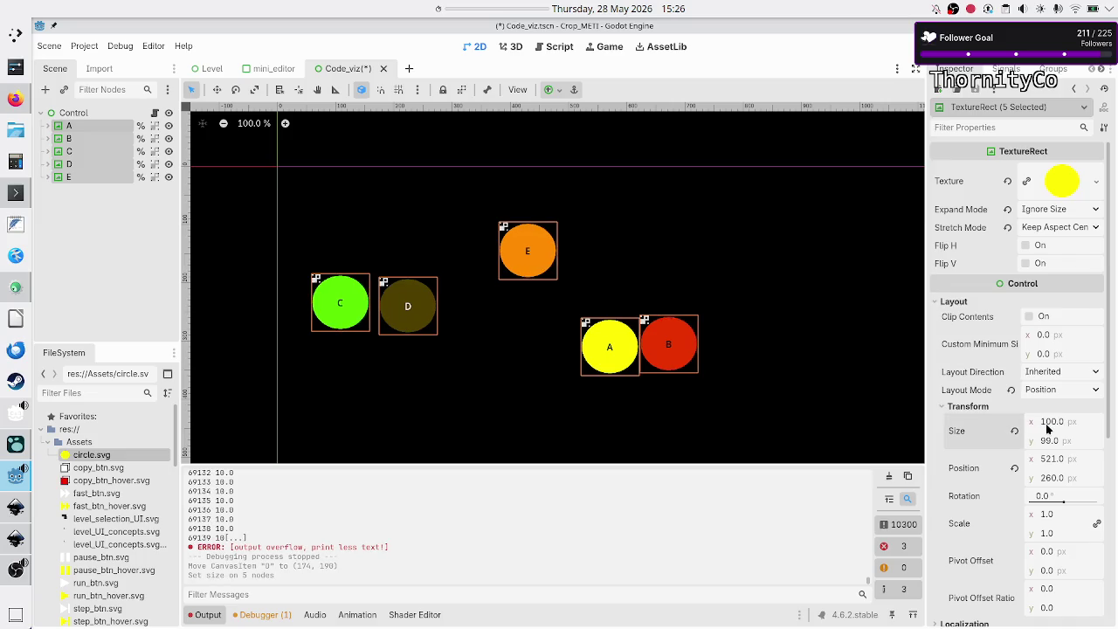
left_click(1058, 442)
type("100")
key("Return")
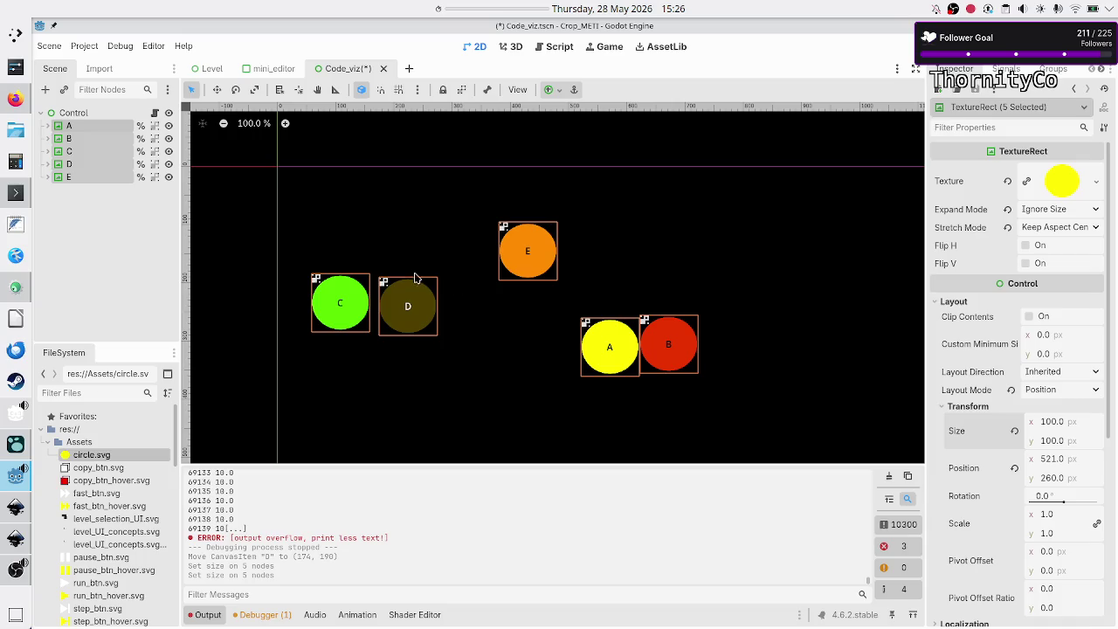
left_click(138, 220)
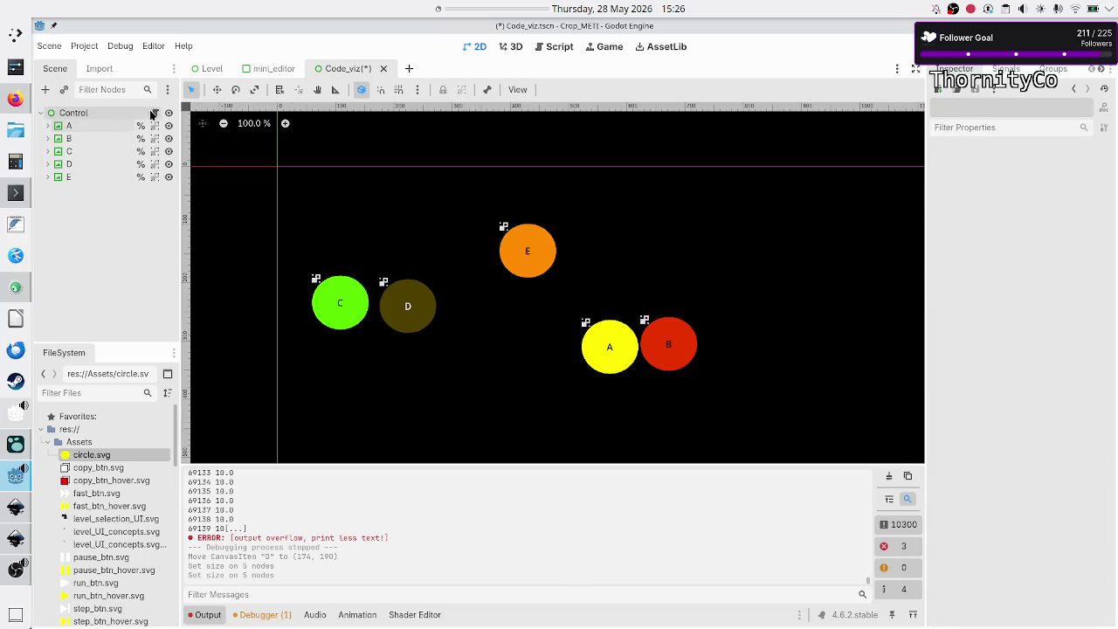
left_click(155, 113)
scroll(532, 219, "up", 5)
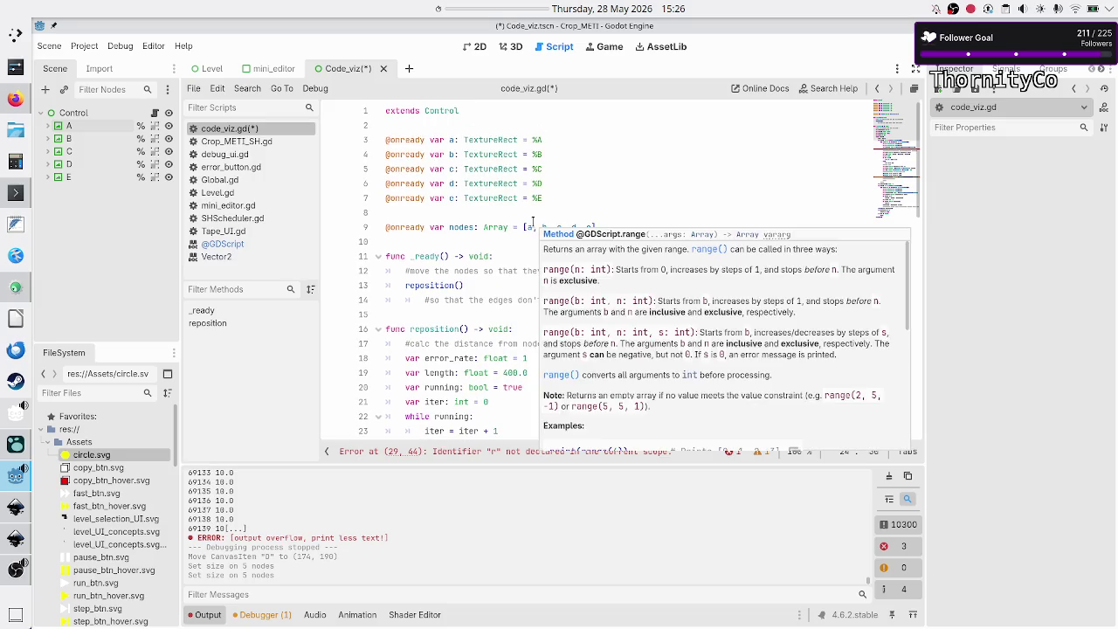
left_click(563, 211)
key("Return")
key("Return")
key("BackSpace")
key("BackSpace")
key("Left")
key("Down")
key("Up")
key("Up")
key("Up")
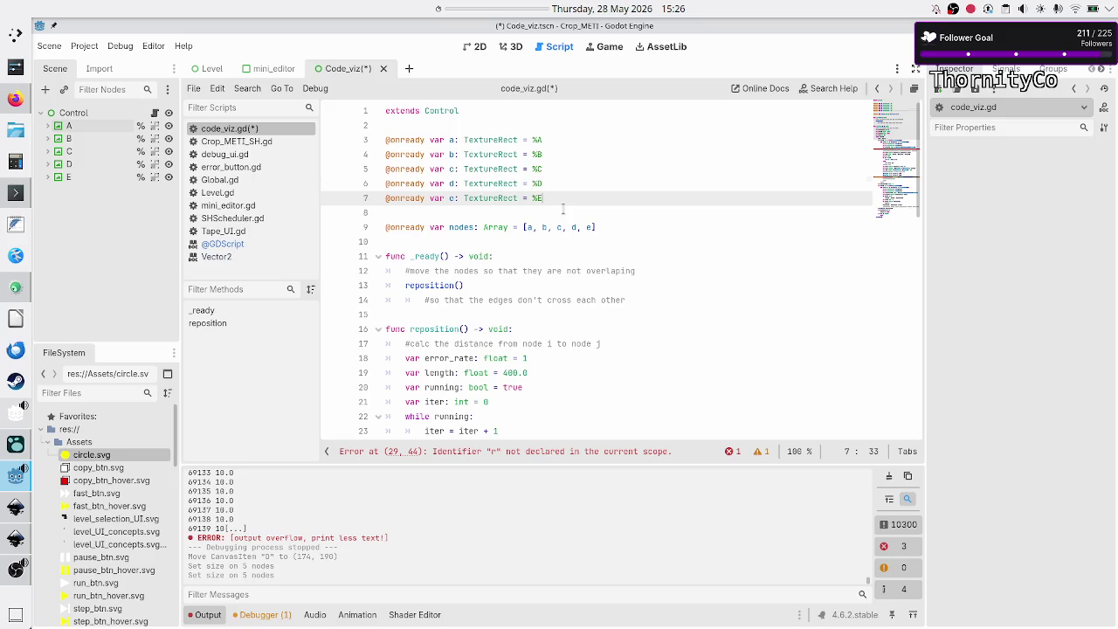
key("Return")
key("Return")
key("Up")
type("var r: ")
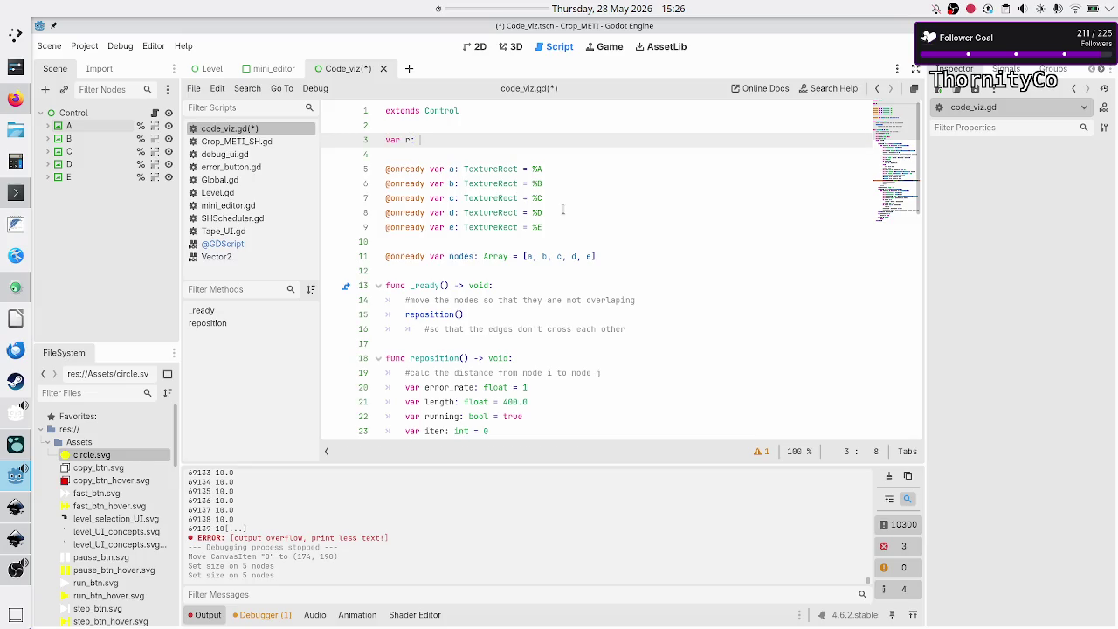
type("float = 50")
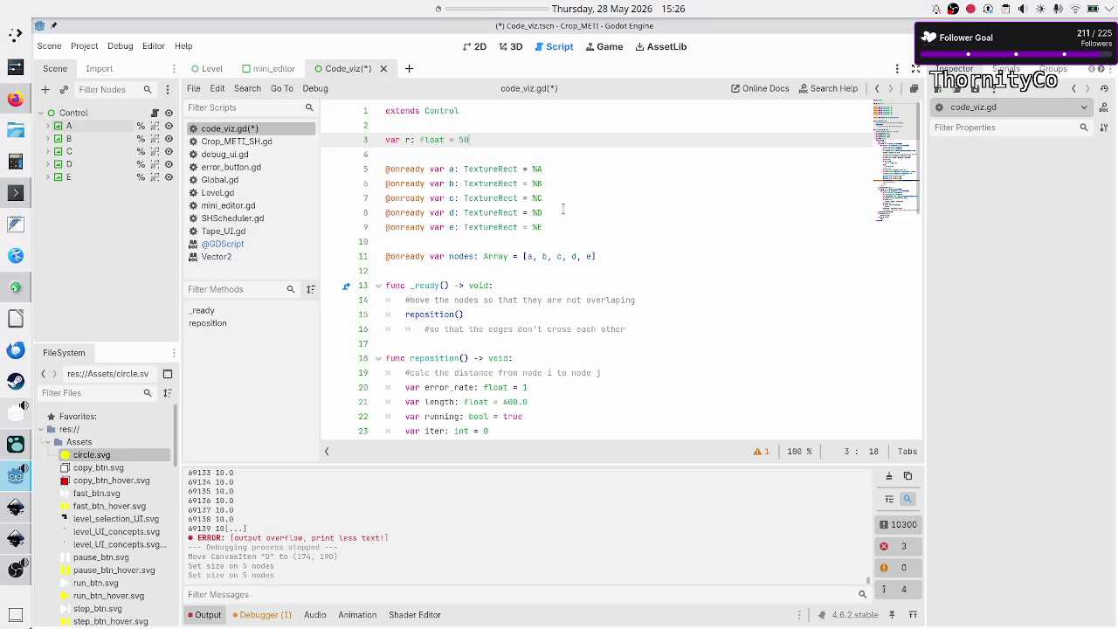
key("Down")
key("Down")
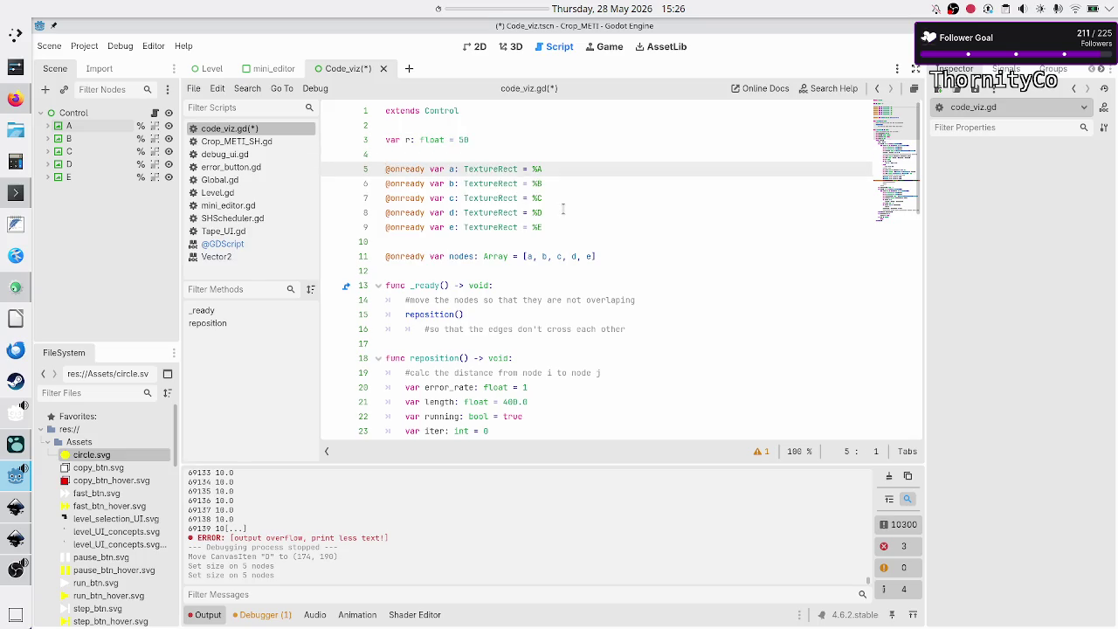
key("Down")
key("Down")
key("Down")
key("Down")
key("Down")
key("Down")
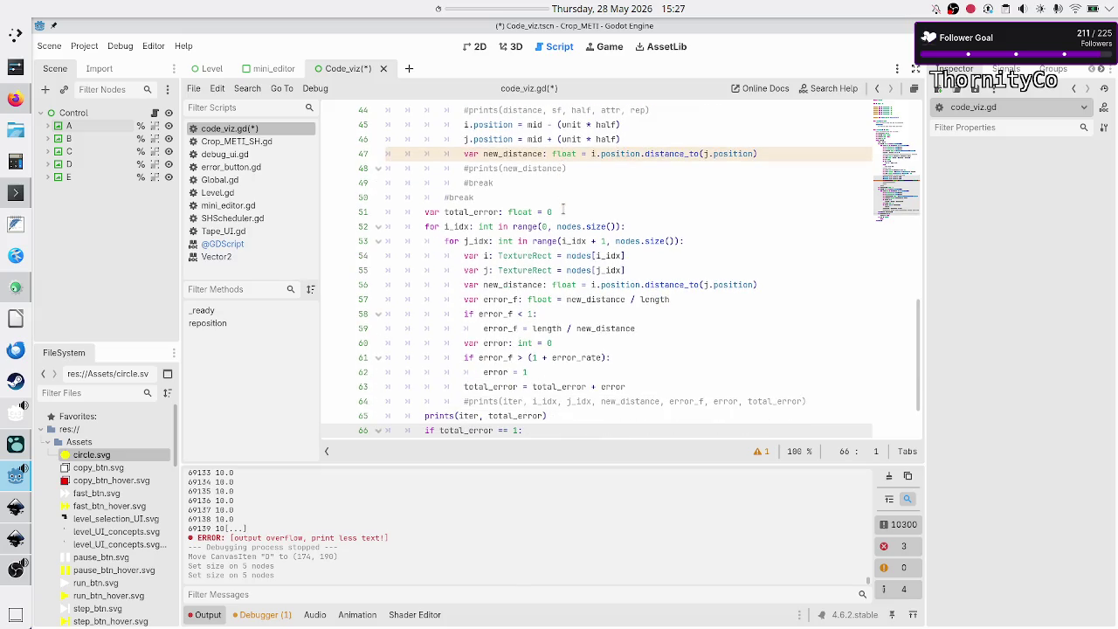
Replace the (2 * r) term on the line 31 distance calculation with (r + r).
key("Up")
key("Up")
key("Up")
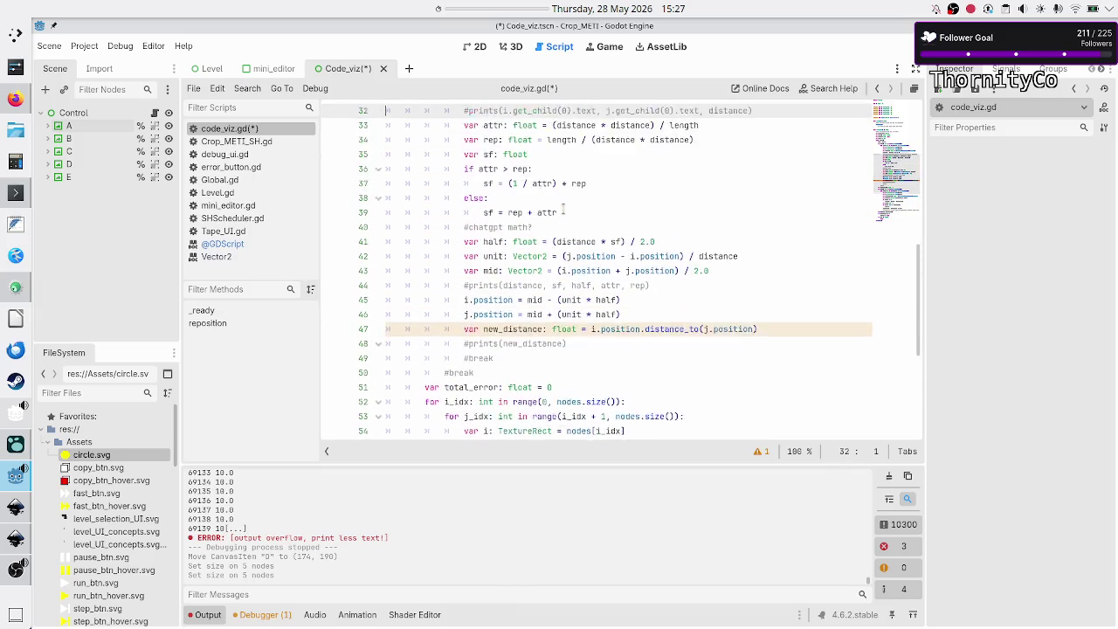
key("Up")
key("Up")
key("Up")
key("Down")
key("Down")
key("End")
key("BackSpace")
key("BackSpace")
key("BackSpace")
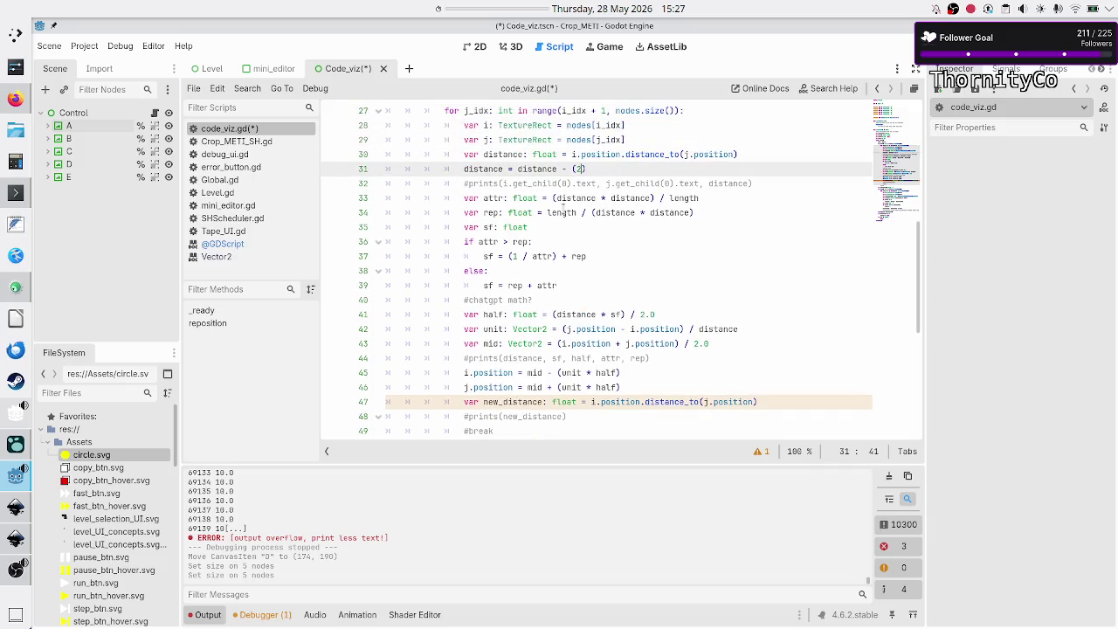
type("r ")
type("+ r")
key("Left")
key("Left")
key("Left")
Select the line 31 distance expression to review it, then move down to the unit vector line.
key("shift+Right")
key("Left")
key("ctrl+Left")
key("ctrl+Left")
key("ctrl+Left")
key("ctrl+Left")
key("shift+End")
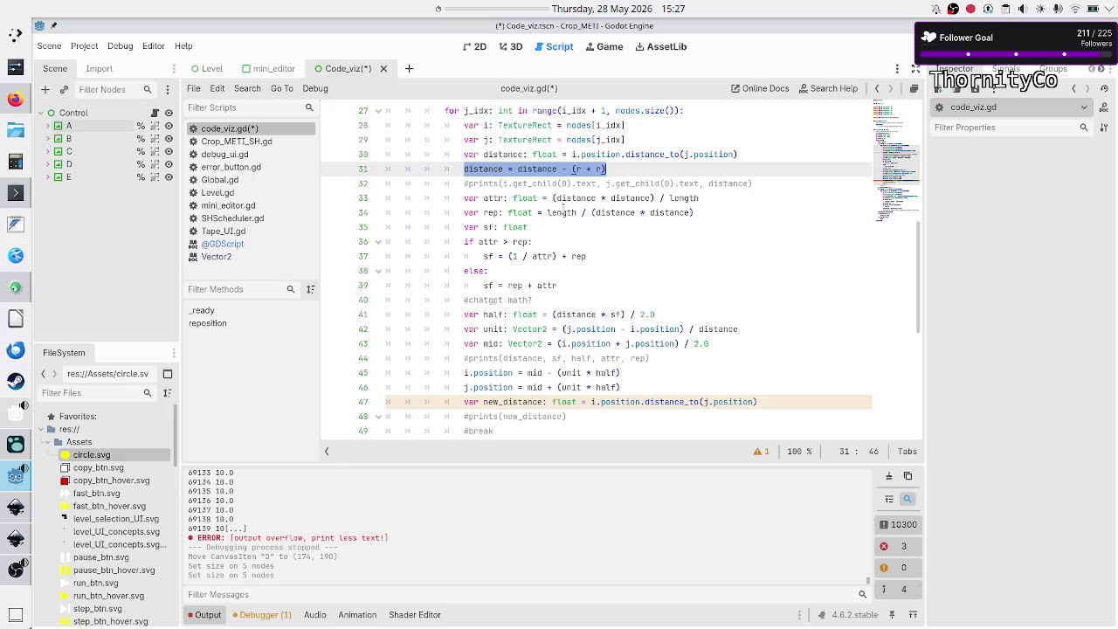
key("Down")
key("Down")
key("Down")
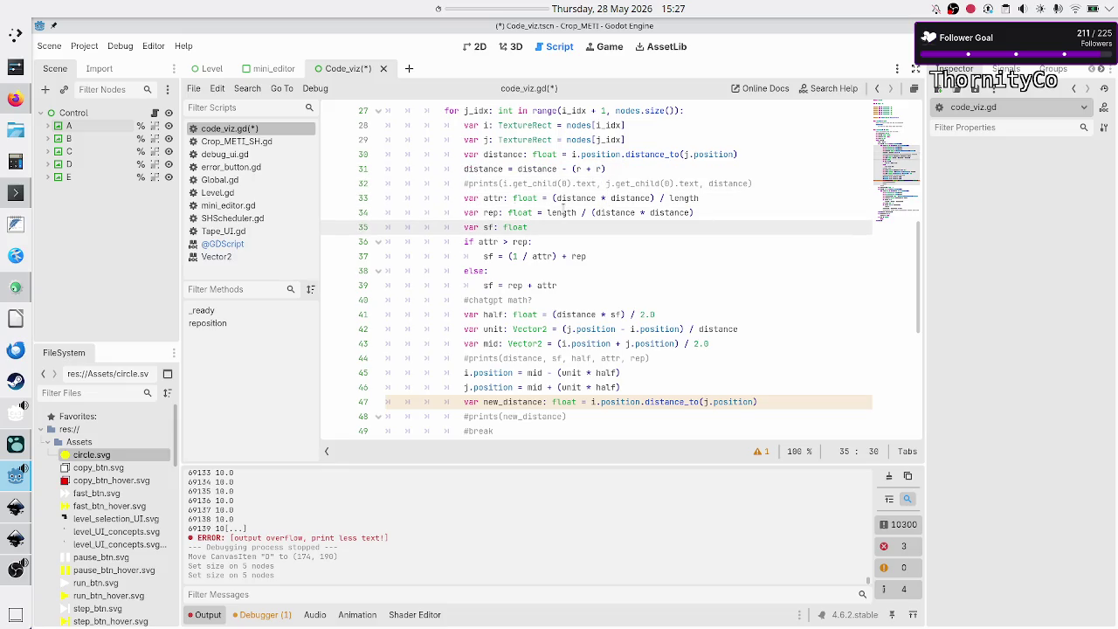
key("Down")
key("Down")
key("Down")
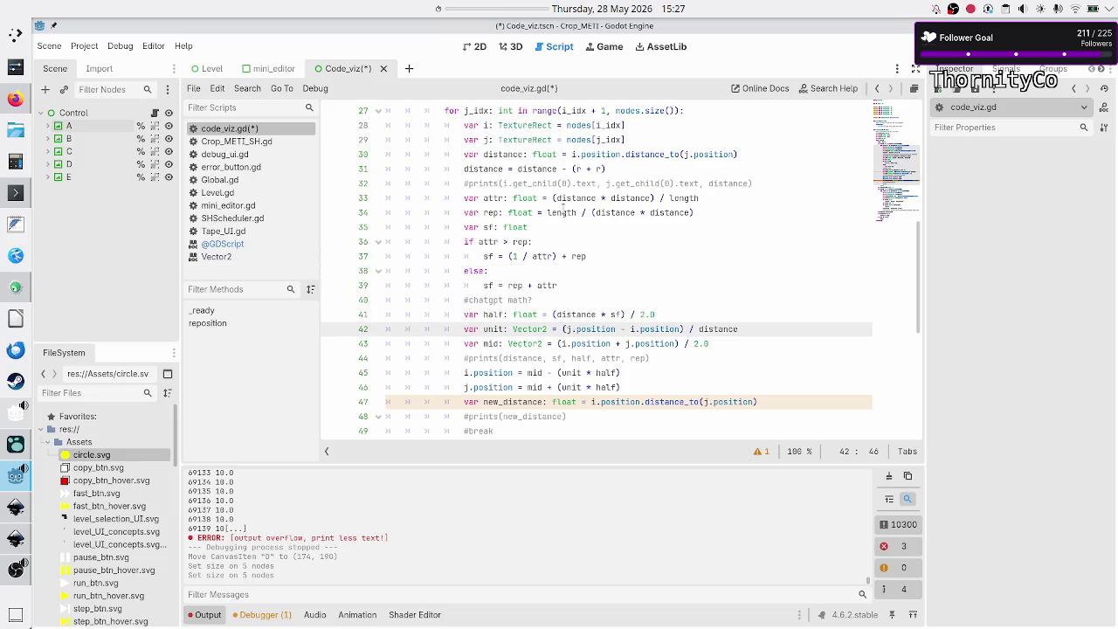
key("Down")
key("Down")
key("Down")
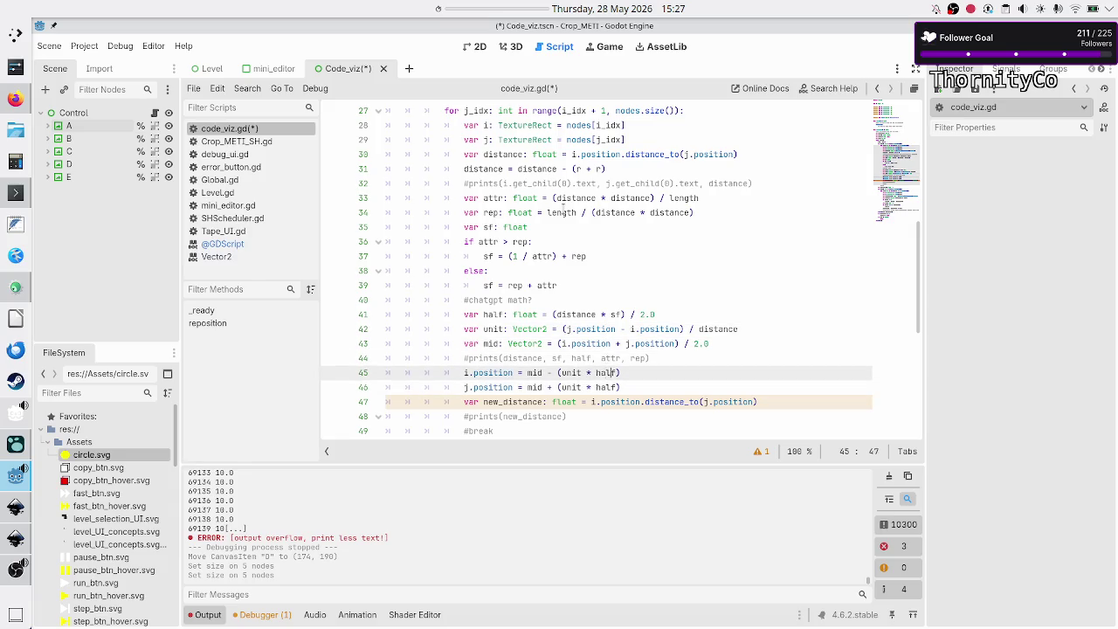
key("Home")
key("Home")
key("shift+Down")
key("shift+End")
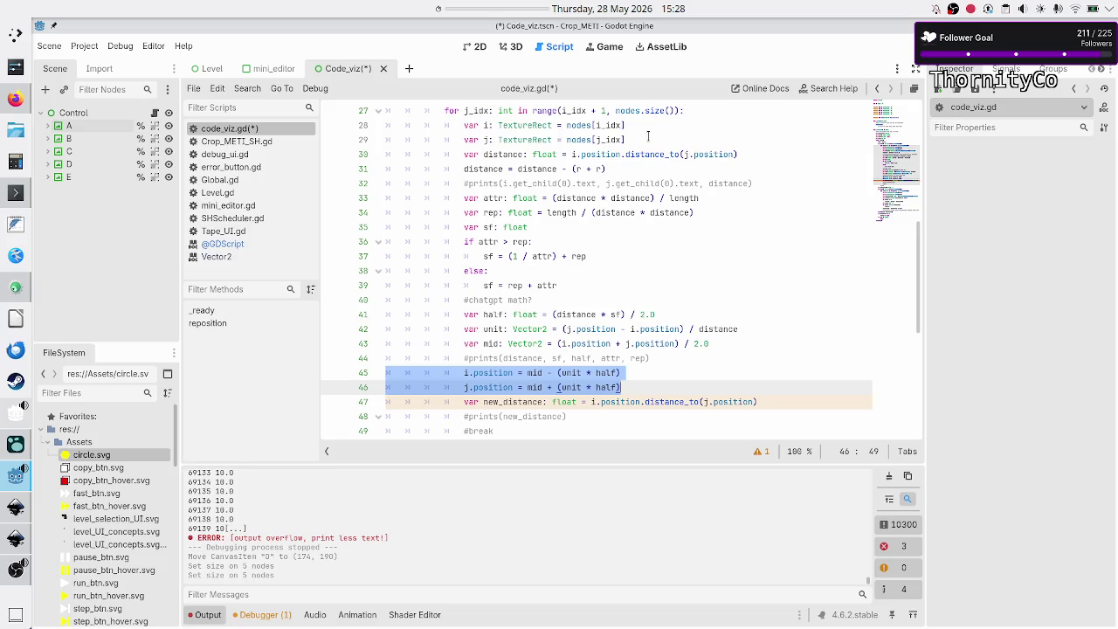
left_click(638, 371)
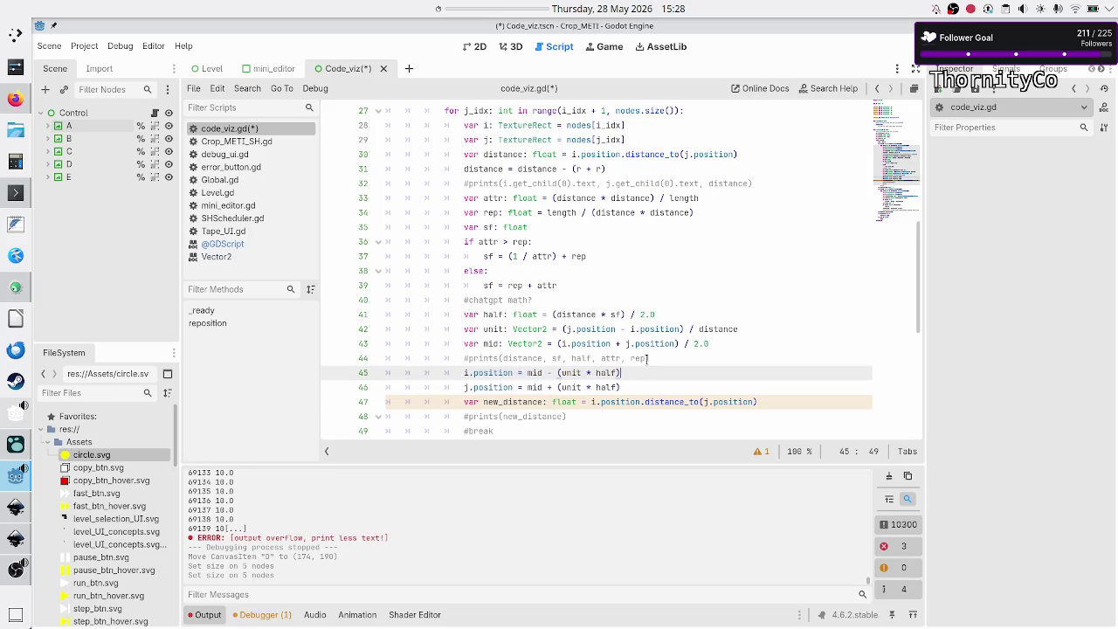
scroll(655, 350, "down", 3)
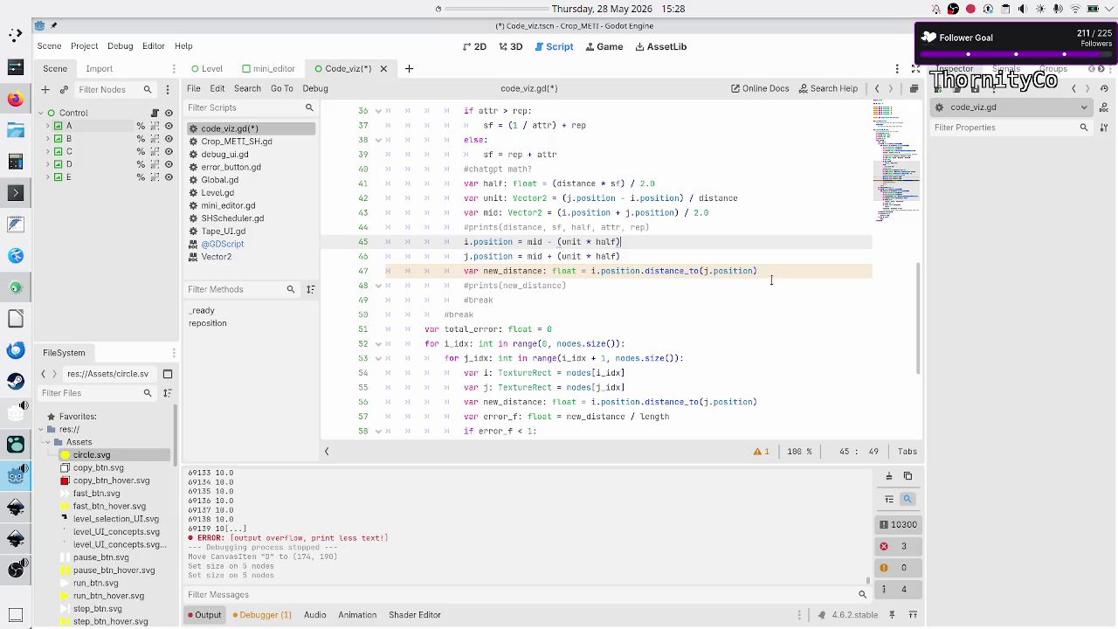
scroll(738, 328, "down", 5)
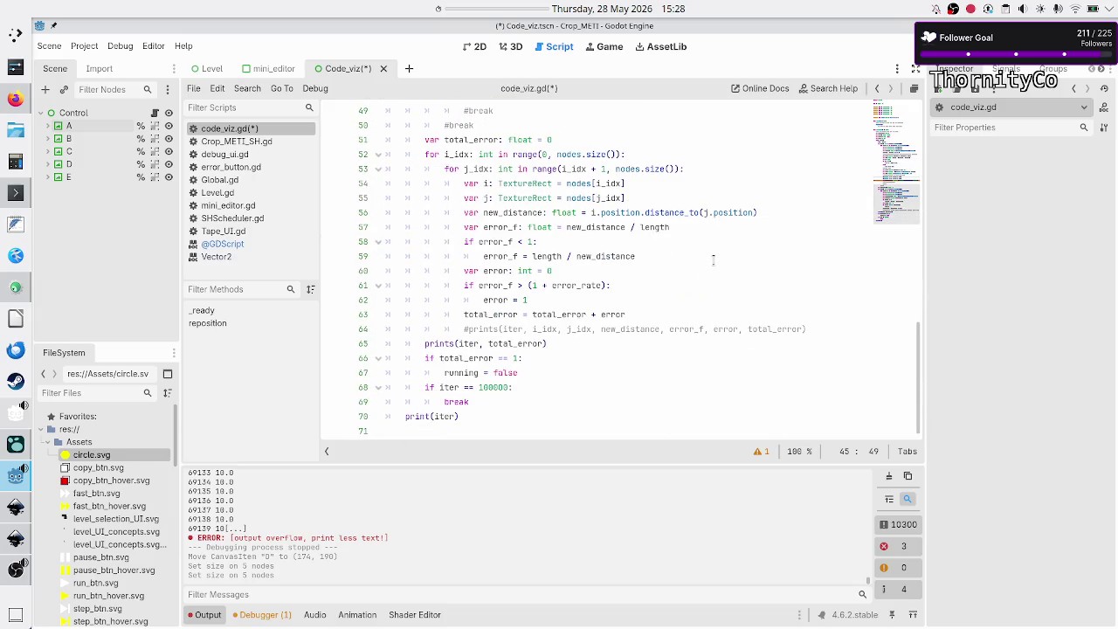
Add 'new_distance = new_distance - (r + r)' after line 56 in the error-checking loop.
left_click(789, 208)
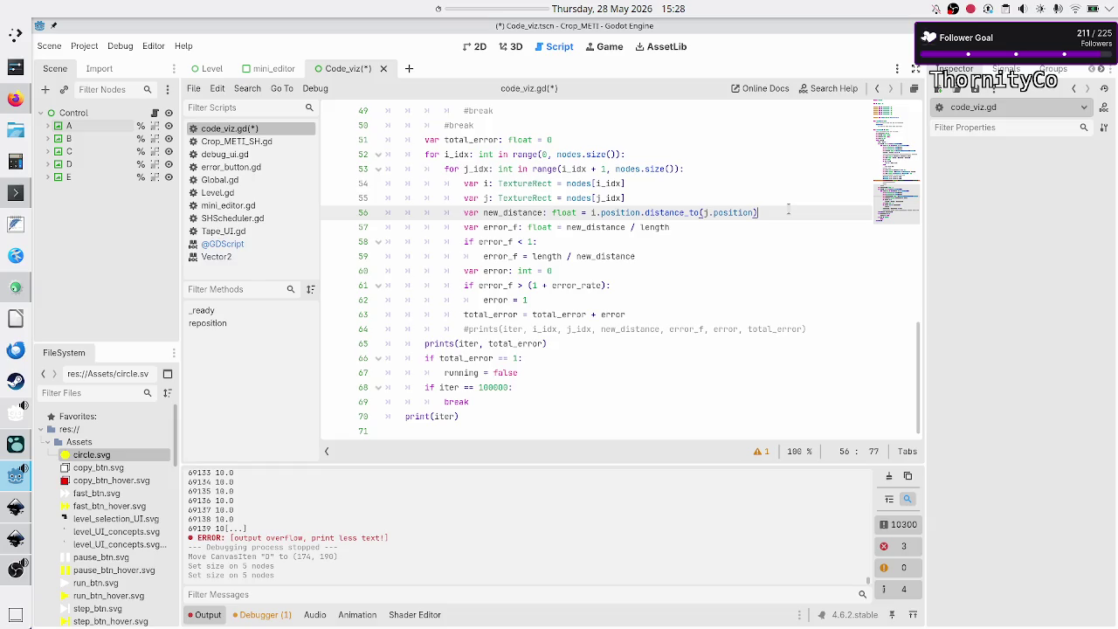
key("Return")
type("distance = distance - (r + r)")
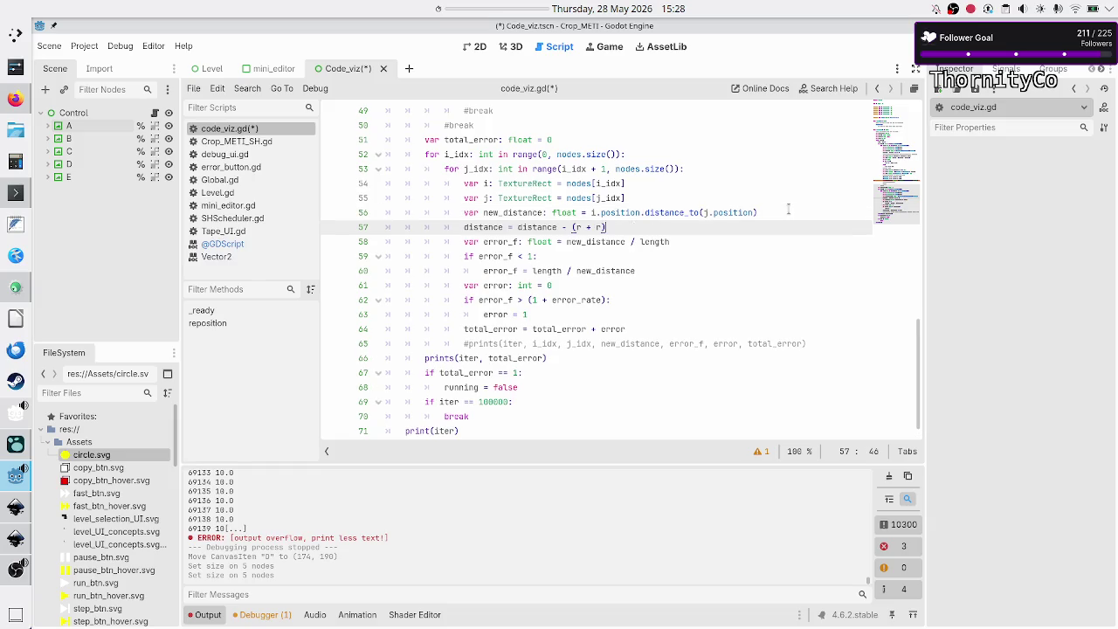
type("new_")
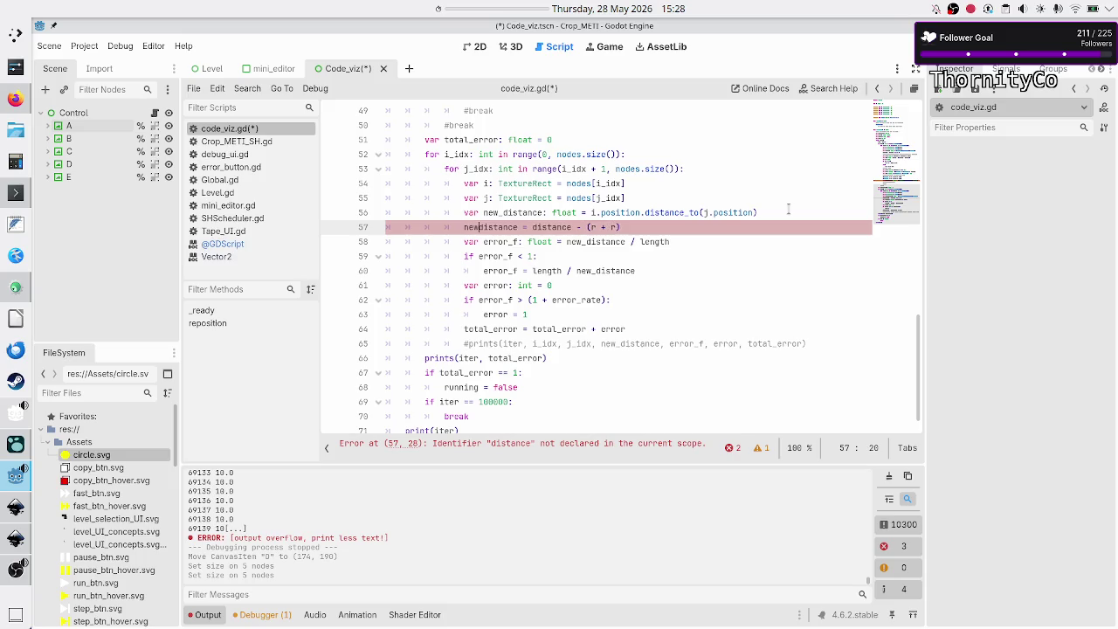
key("Right")
key("Right")
key("Right")
key("Right")
key("Right")
key("Right")
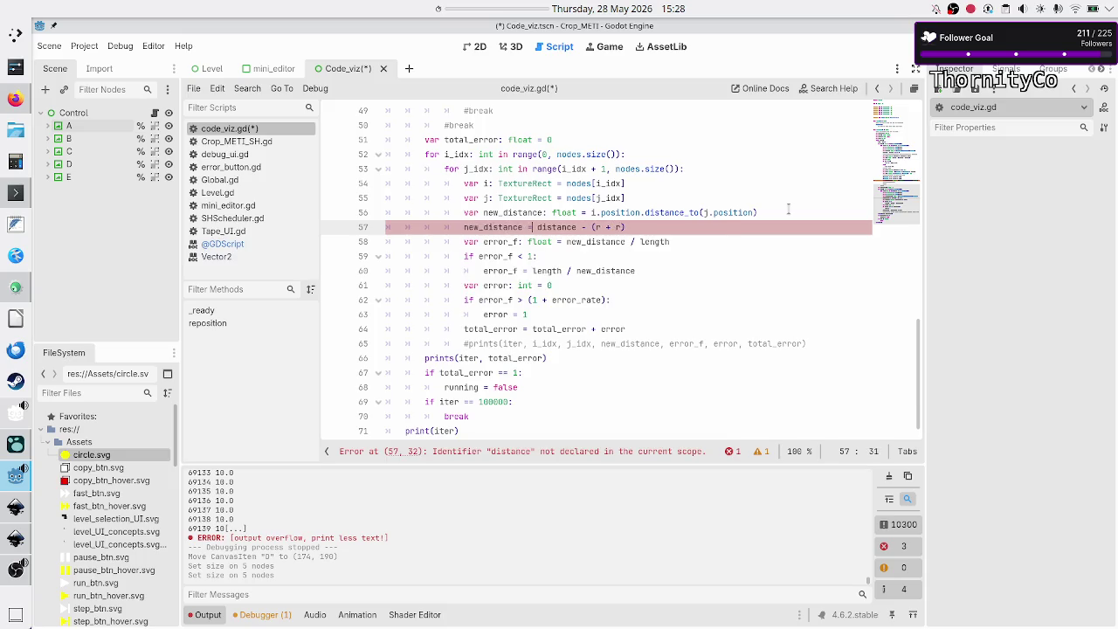
type("new_")
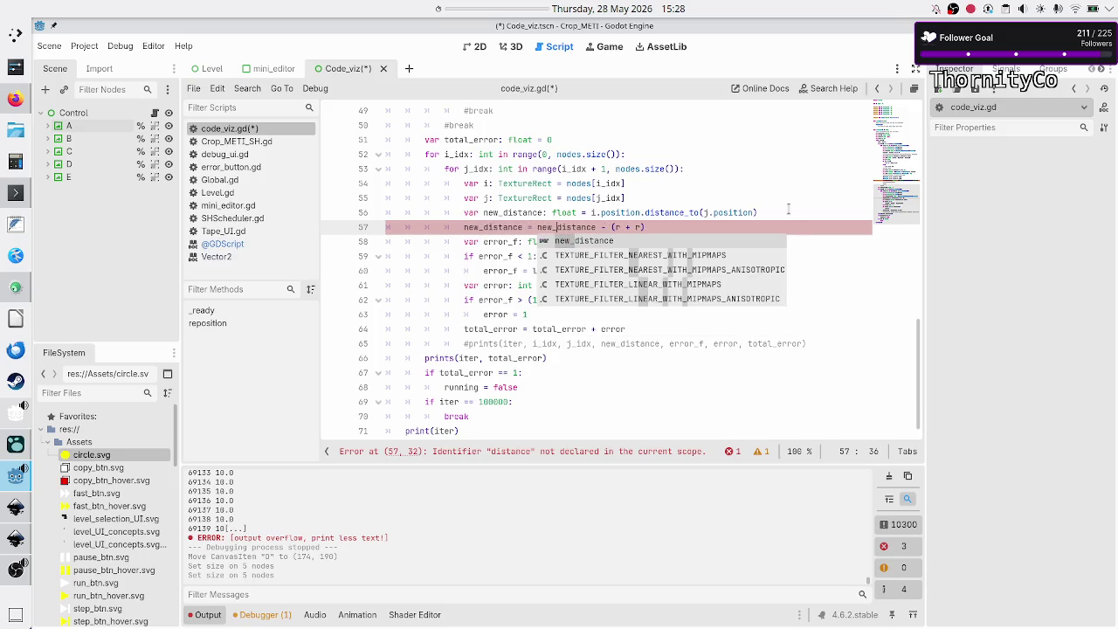
key("Escape")
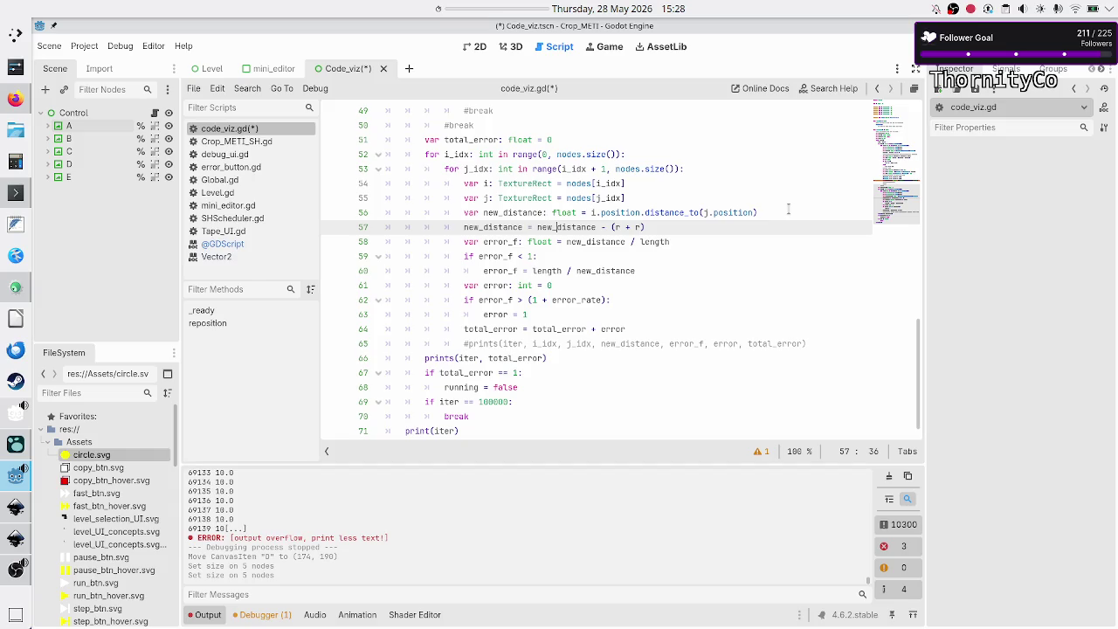
Paste the same (r + r) subtraction as a new_distance line at line 48.
key("Down")
key("Up")
key("Up")
key("Up")
key("Up")
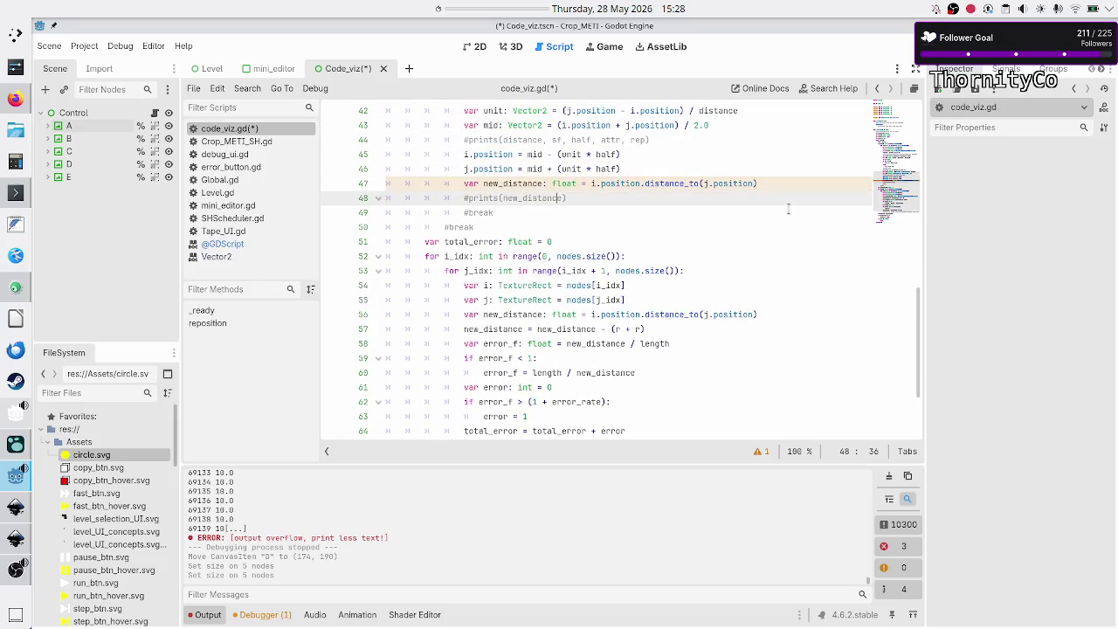
key("Up")
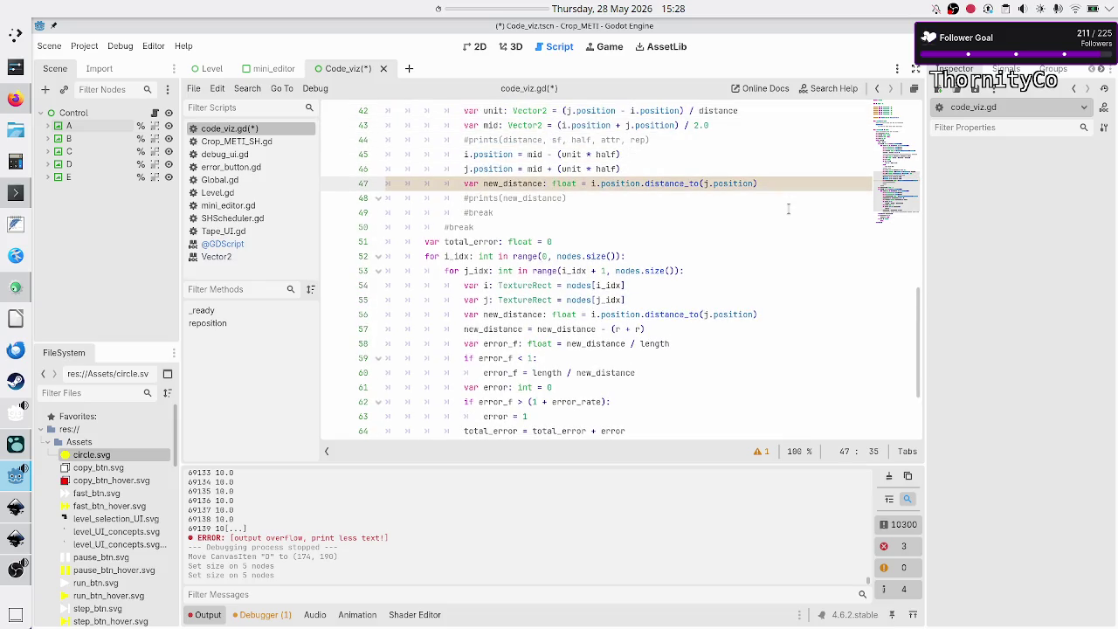
key("Up")
key("Up")
key("Up")
key("Home")
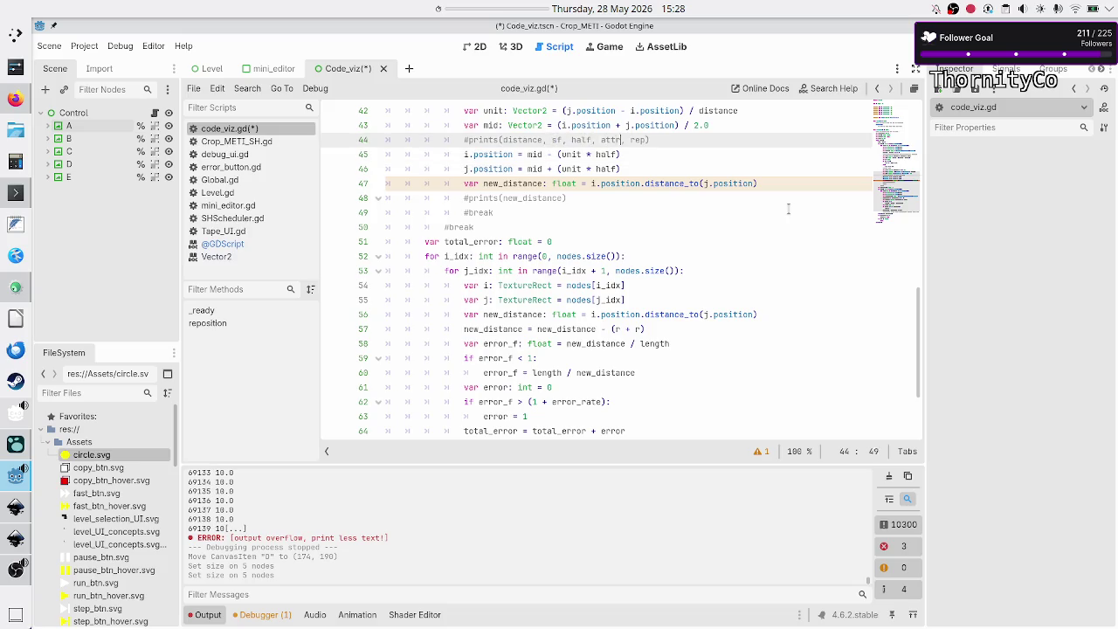
key("Home")
key("Down")
key("Down")
key("Down")
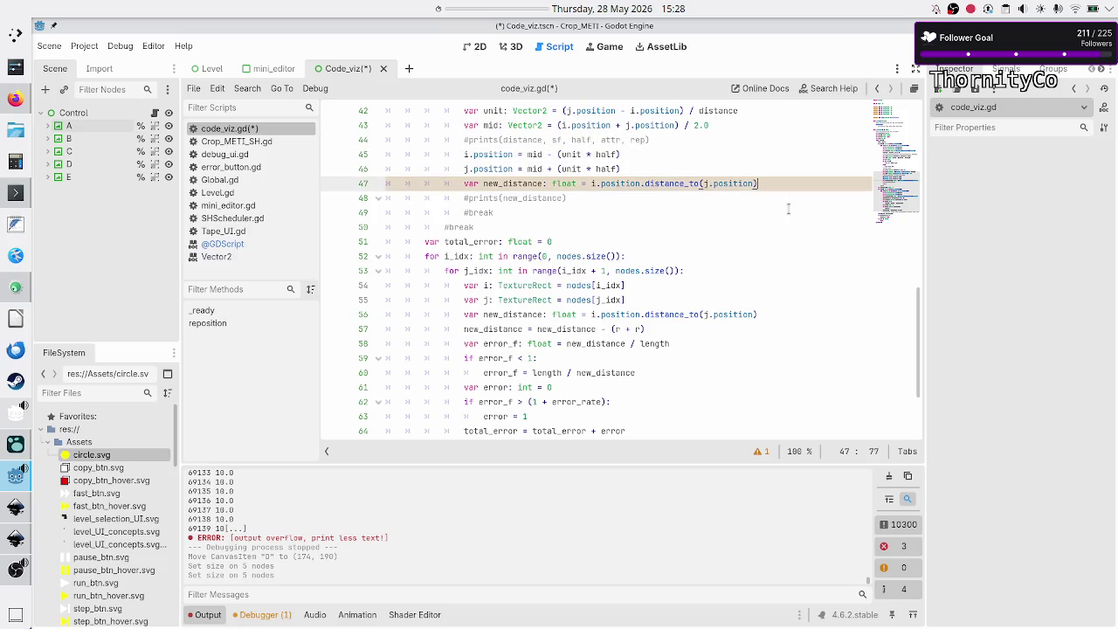
key("Return")
key("Up")
type("distance = distance - (r + r)")
key("Home")
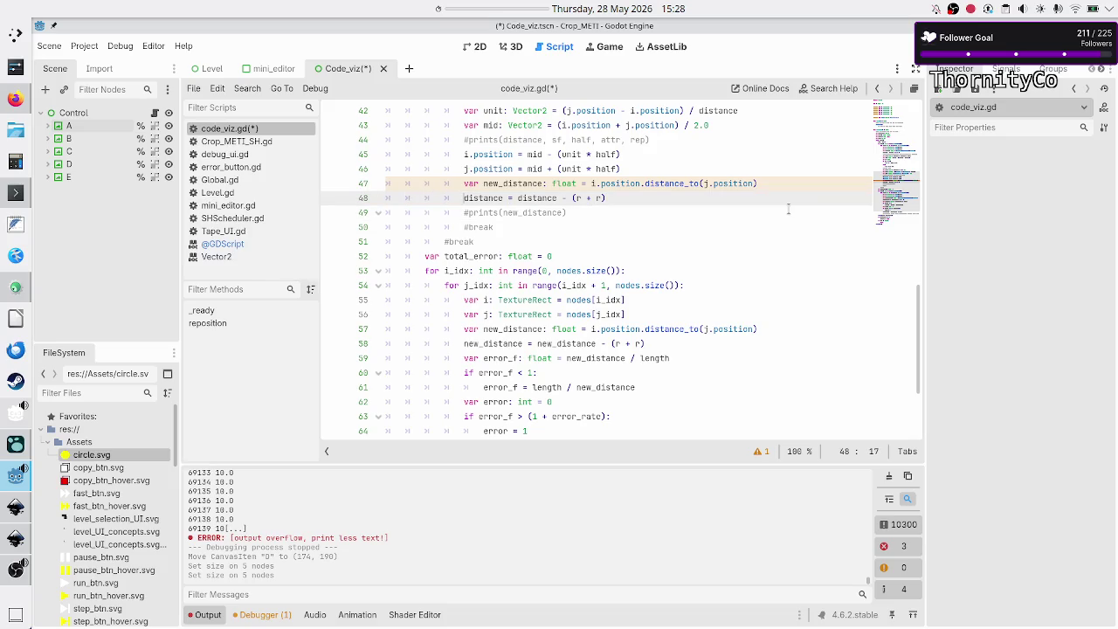
type("new_")
key("Right")
key("Right")
type("new_")
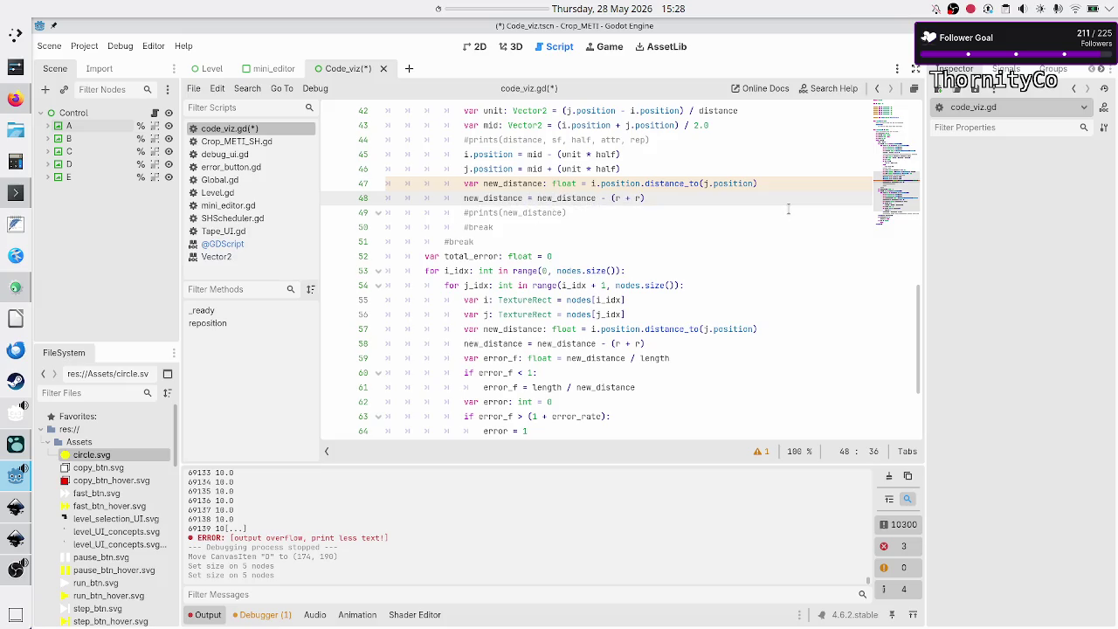
Comment out lines 47–48, the earlier new_distance calculation, with Ctrl+K.
key("Down")
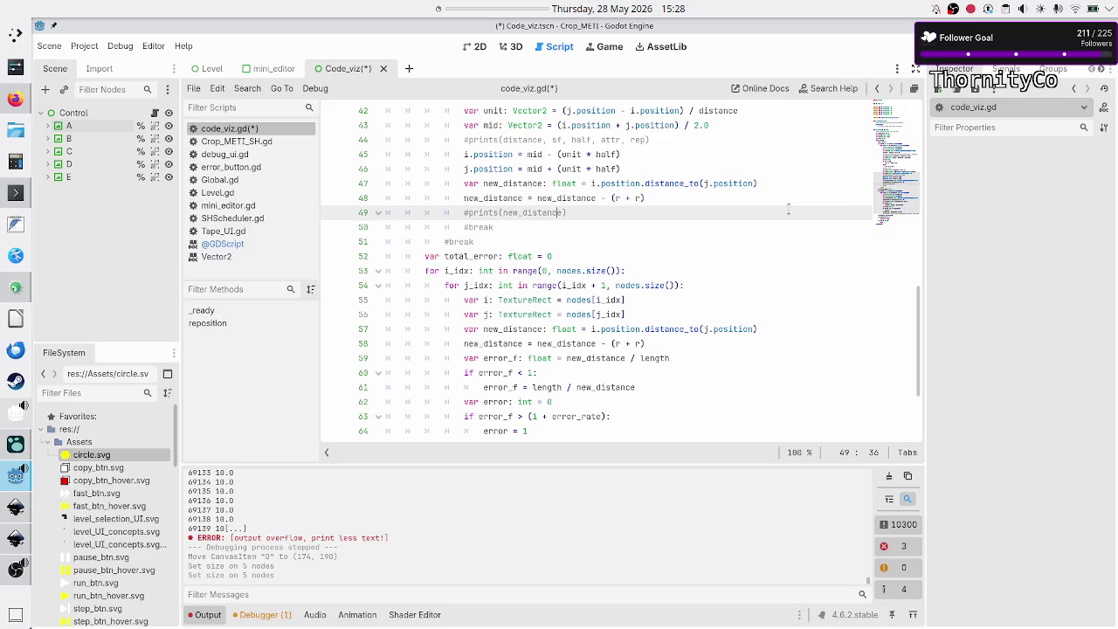
key("Up")
key("Up")
key("Home")
key("ctrl+k")
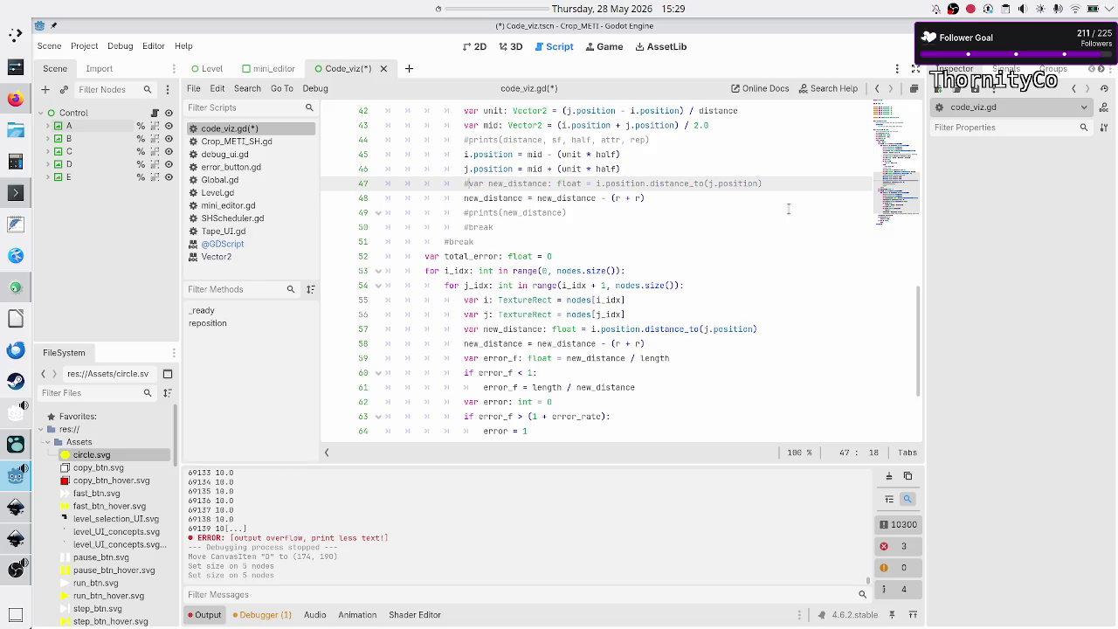
key("Down")
key("ctrl+k")
key("Up")
key("Up")
key("Up")
key("Up")
key("Up")
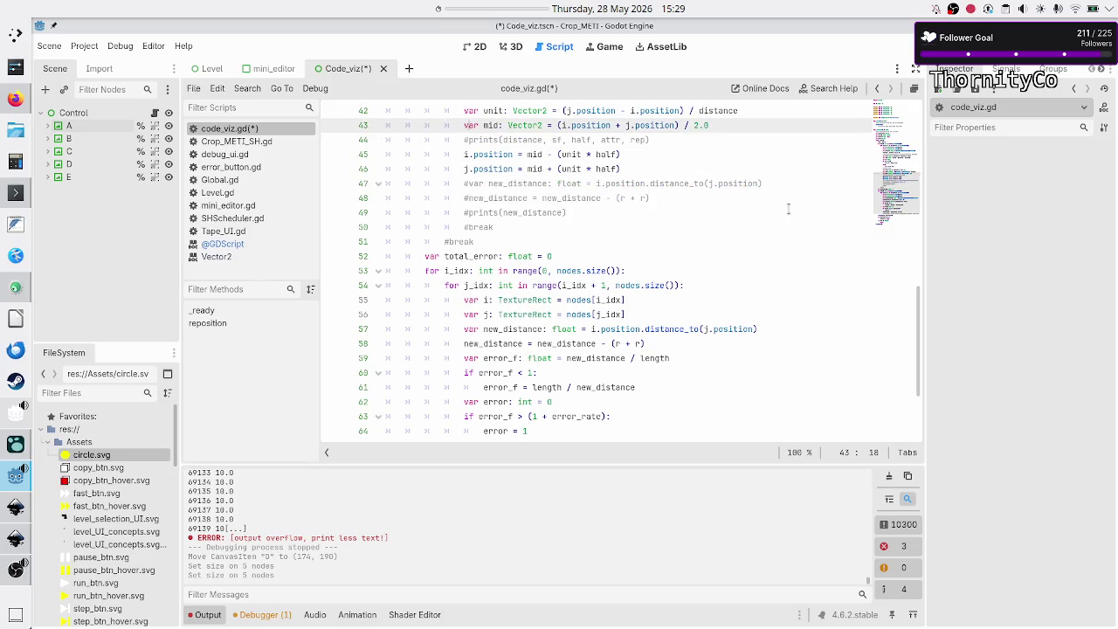
key("Down")
key("Down")
key("Down")
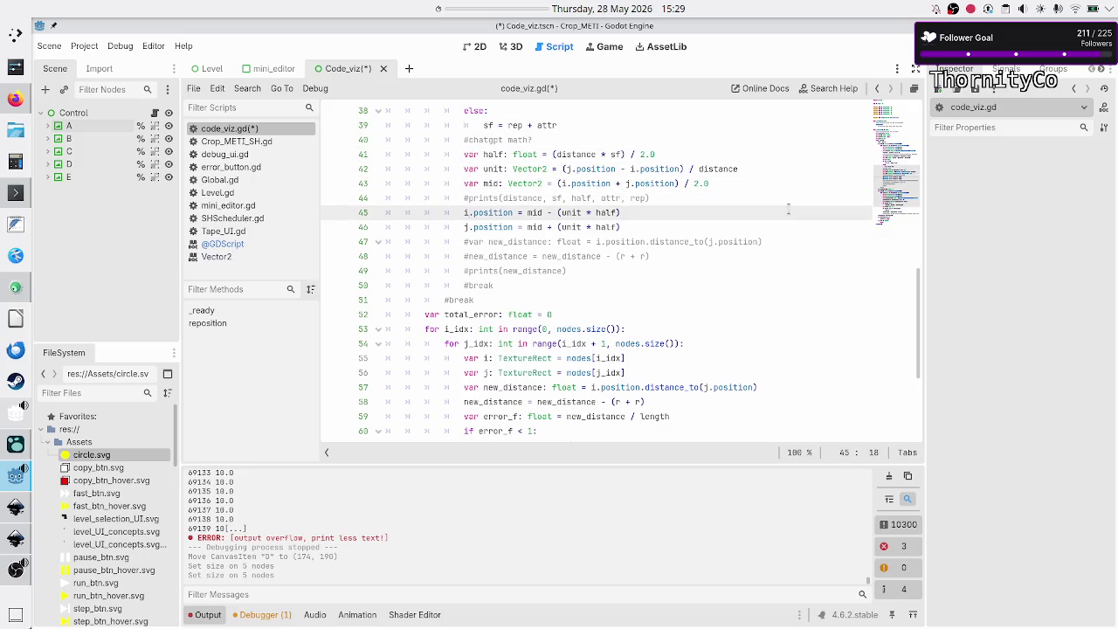
key("Up")
key("Up")
key("Up")
key("Down")
key("Down")
key("Down")
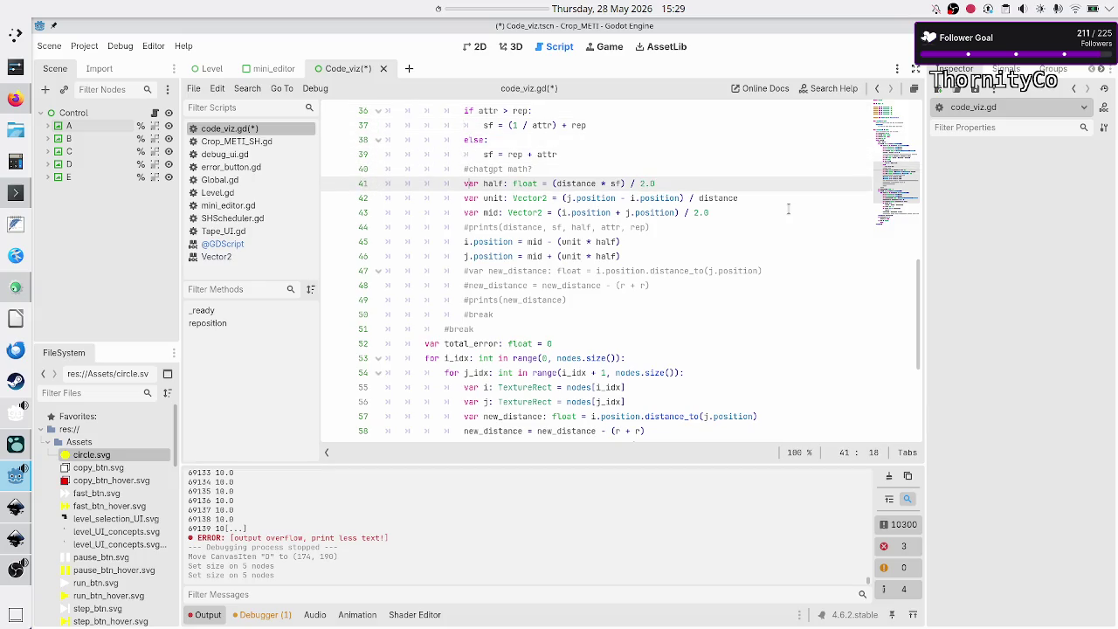
key("Right")
key("Right")
key("Right")
key("Right")
key("shift+Right")
key("shift+Right")
key("shift+Right")
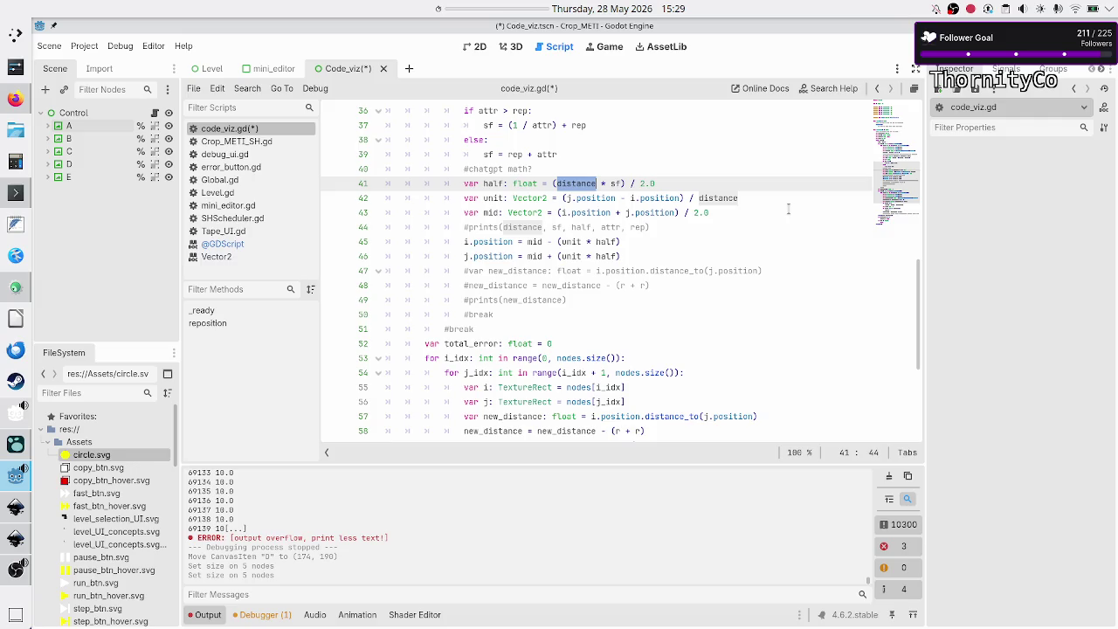
key("Right")
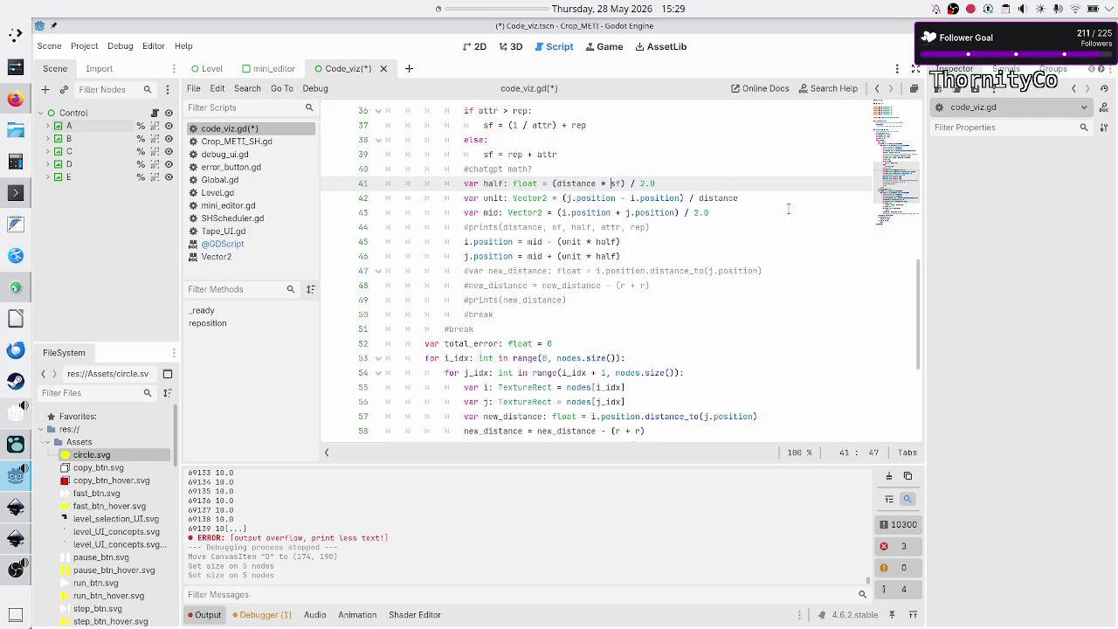
key("Right")
key("Right")
key("Right")
key("Down")
key("Up")
key("Down")
key("Home")
key("ctrl+Right")
key("ctrl+Right")
key("ctrl+Right")
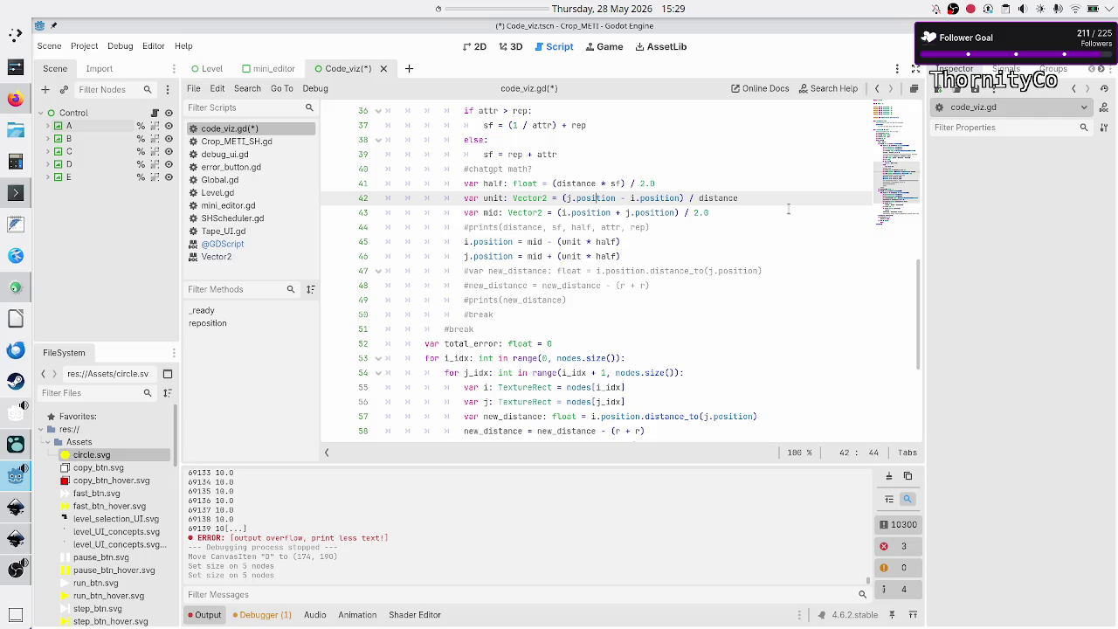
key("Left")
key("Left")
key("Left")
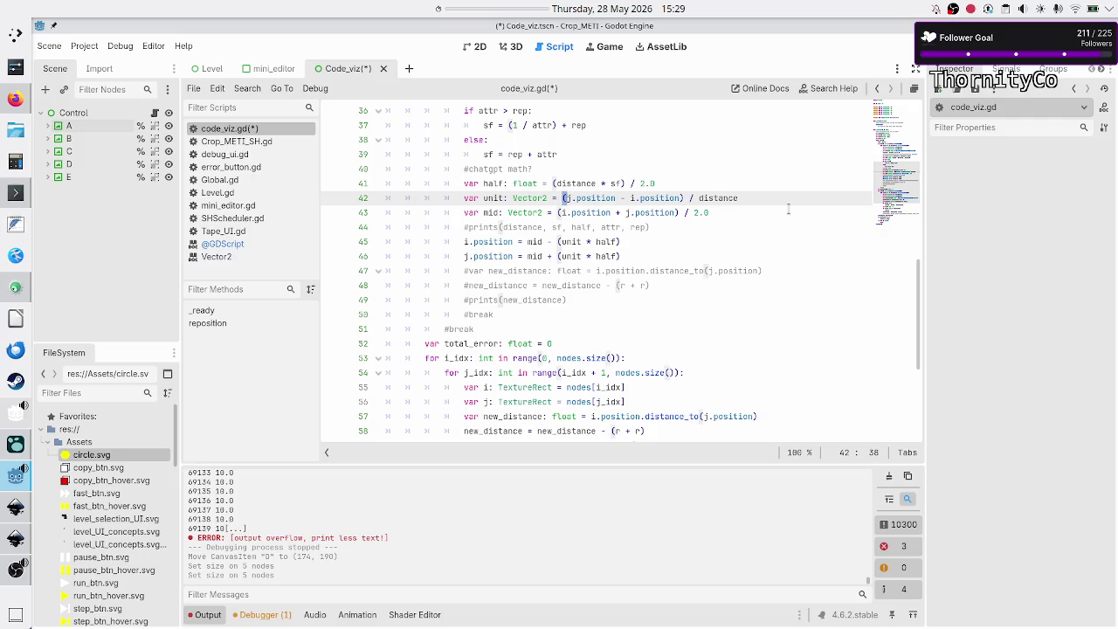
key("shift+Right")
key("shift+Right")
key("shift+Right")
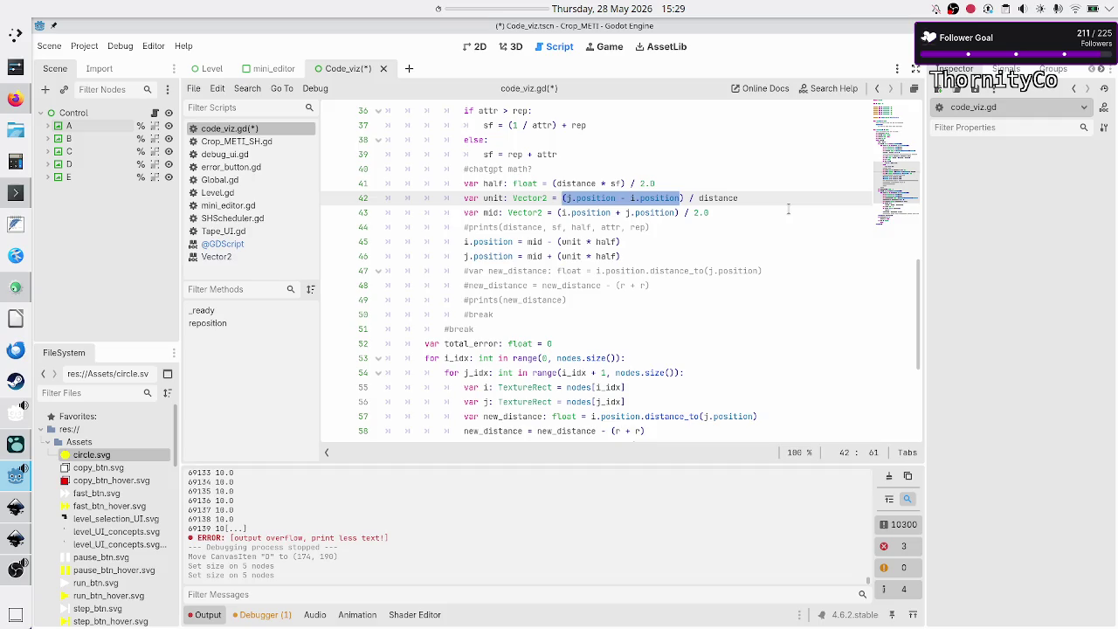
key("Down")
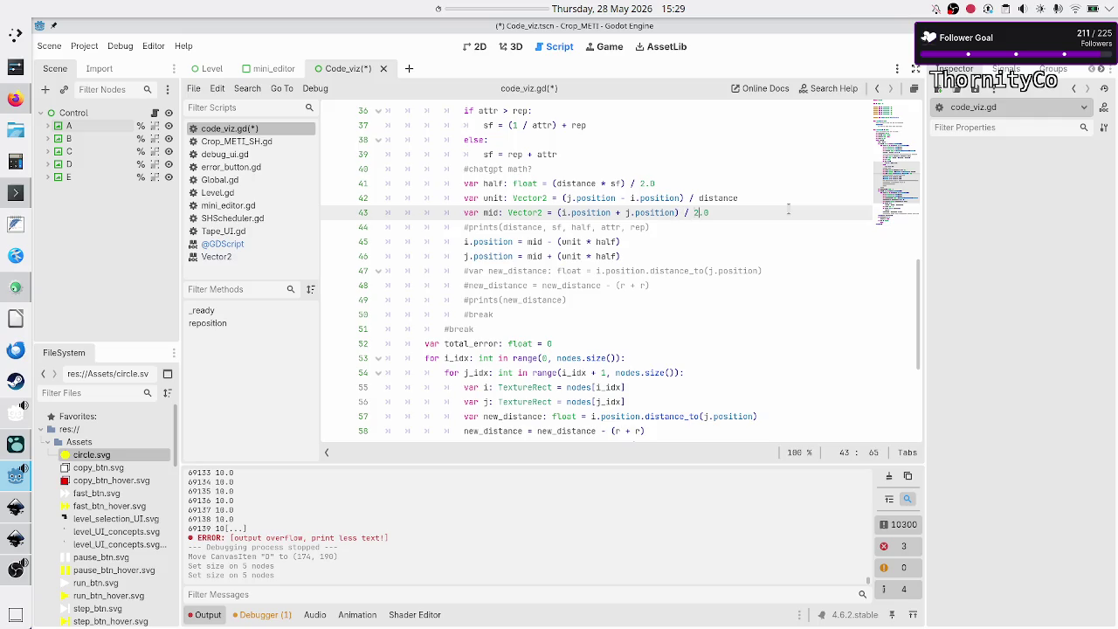
key("shift+Left")
key("shift+Left")
key("shift+Left")
left_click(479, 46)
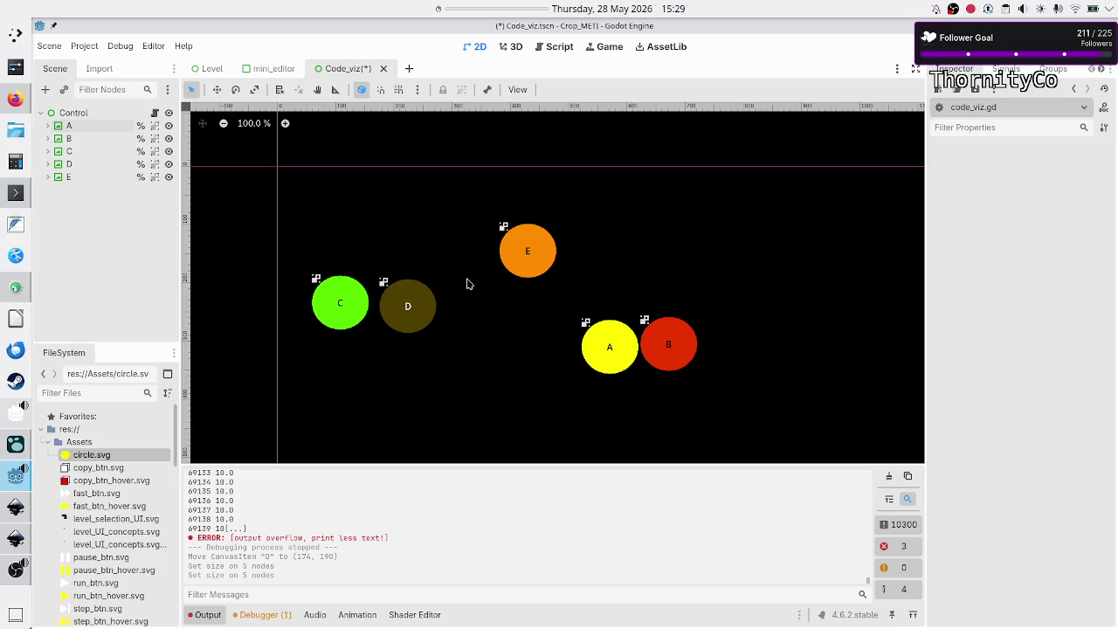
key("ctrl+F3")
triple_click(747, 197)
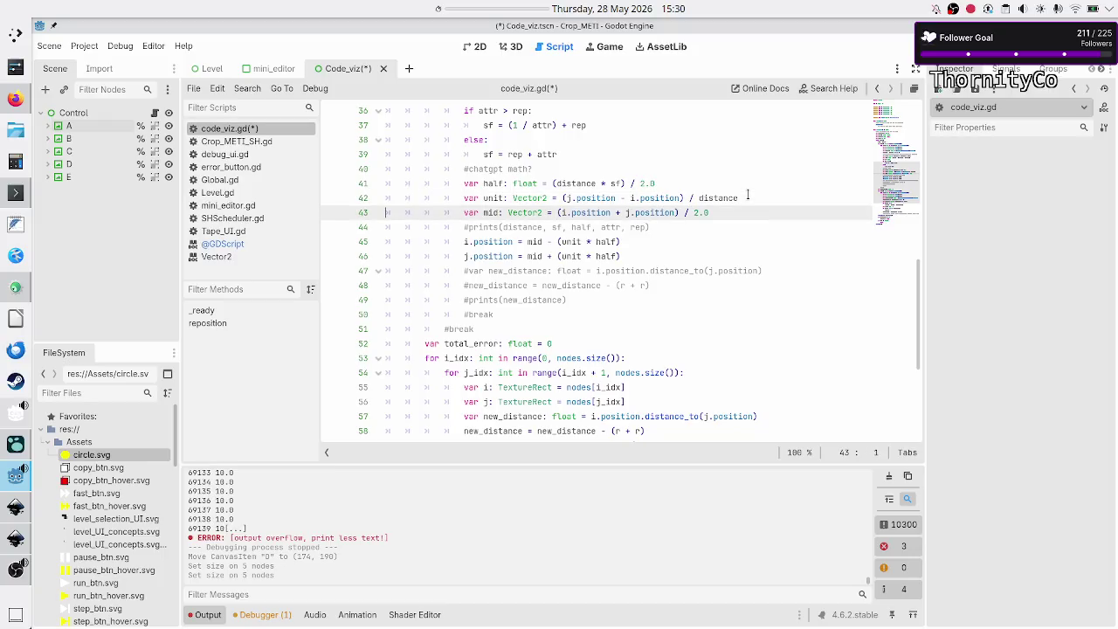
Turn line 31 into 'var eff_distance: float = distance - (r + r)'.
key("shift+Left")
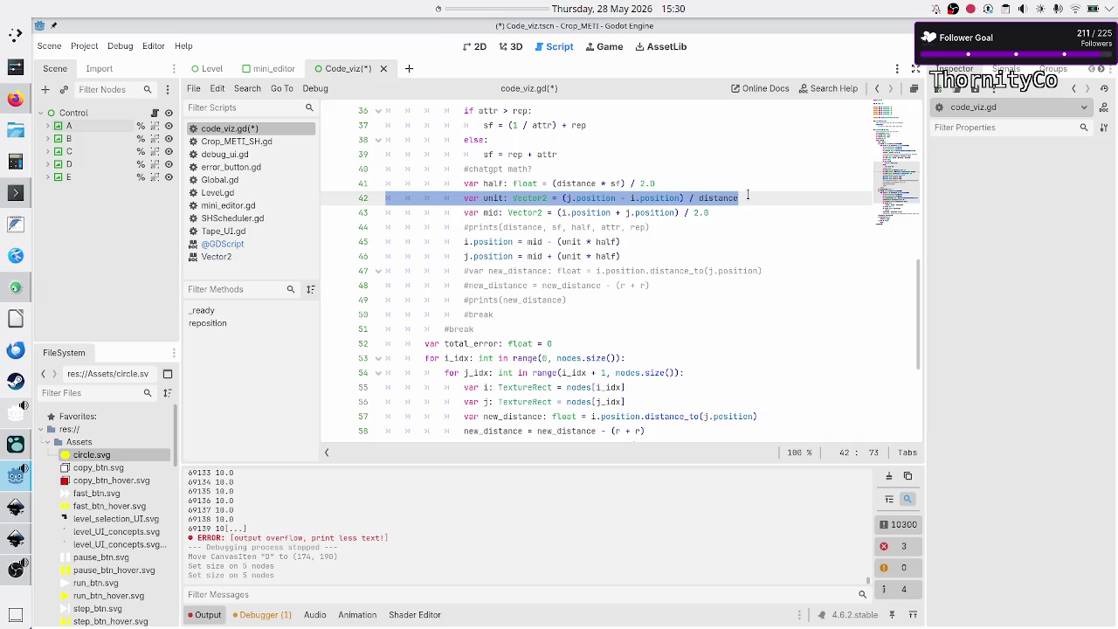
scroll(616, 197, "up", 6)
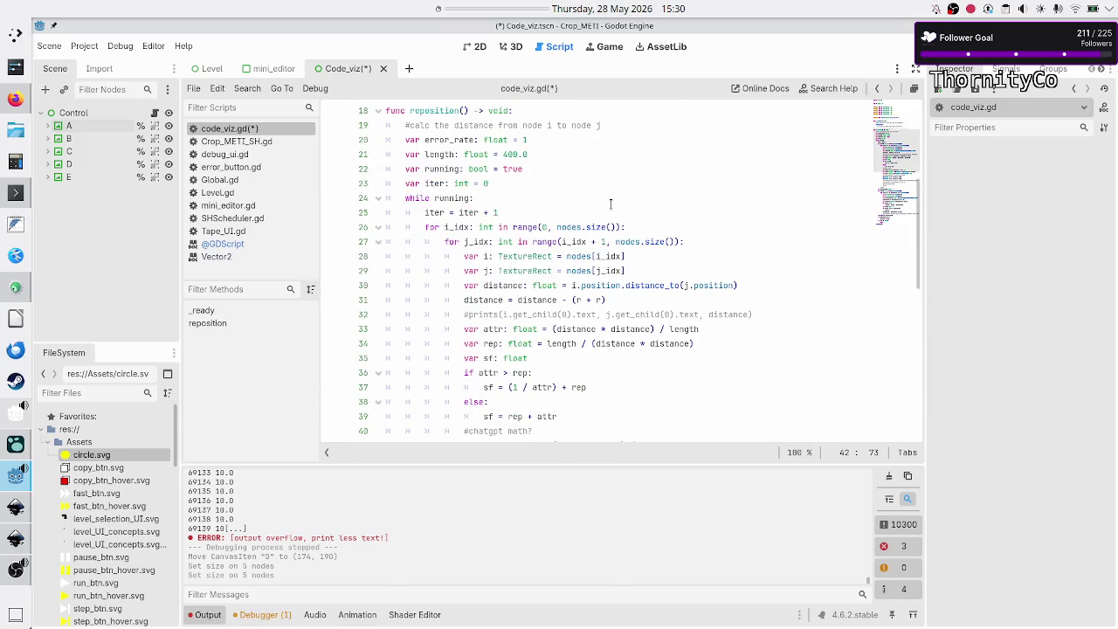
mouse_move(583, 247)
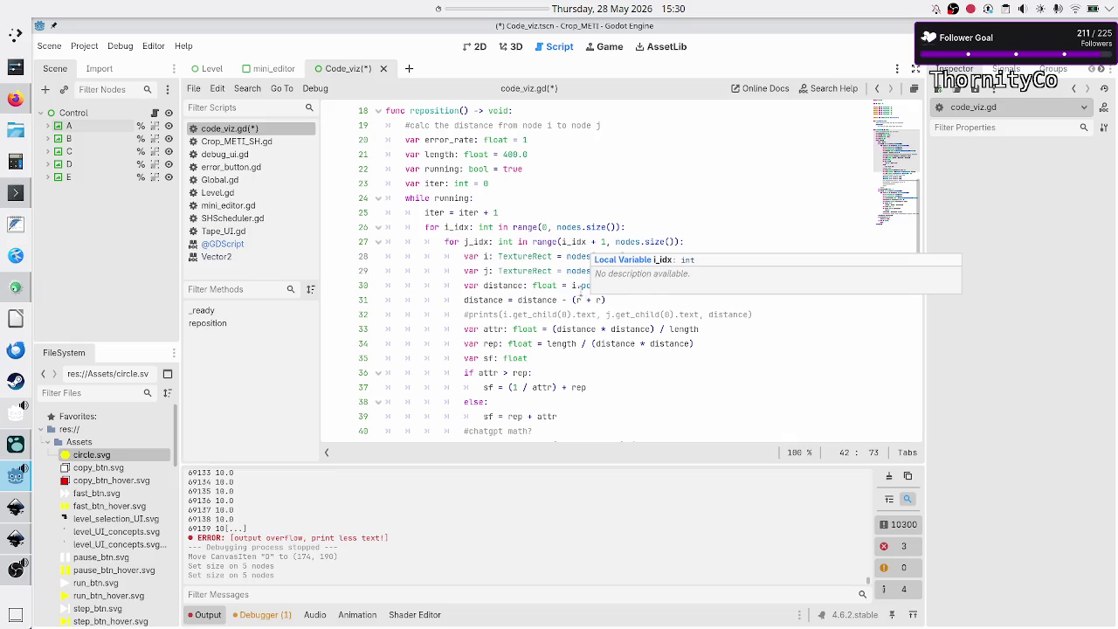
left_click(620, 285)
left_click(761, 279)
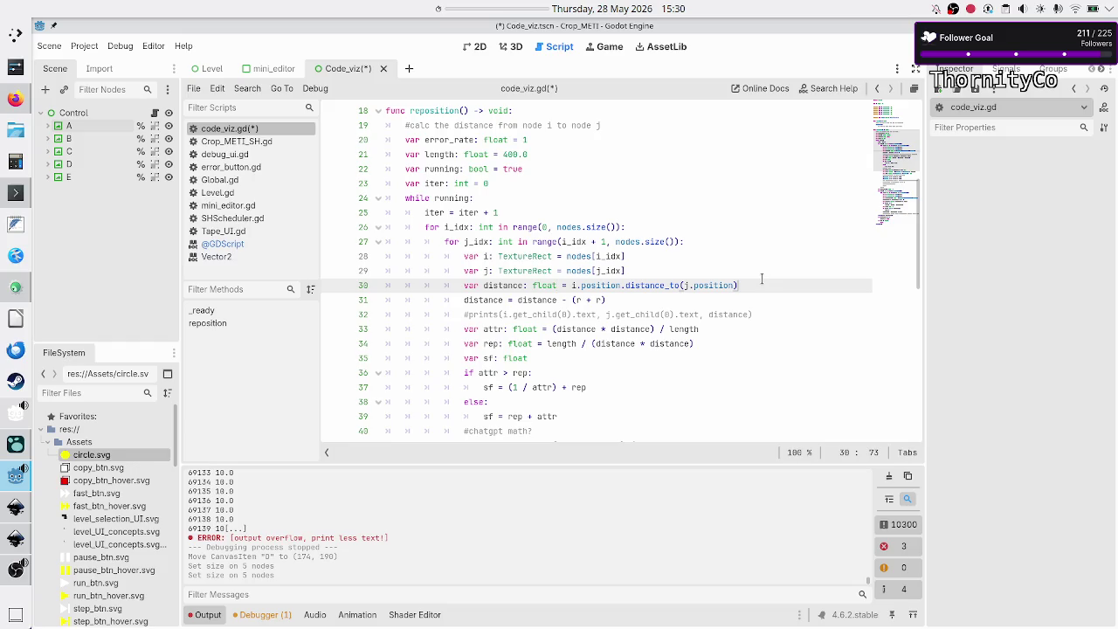
key("Home")
key("Right")
key("Right")
key("Right")
key("Down")
key("Home")
type("var eff_")
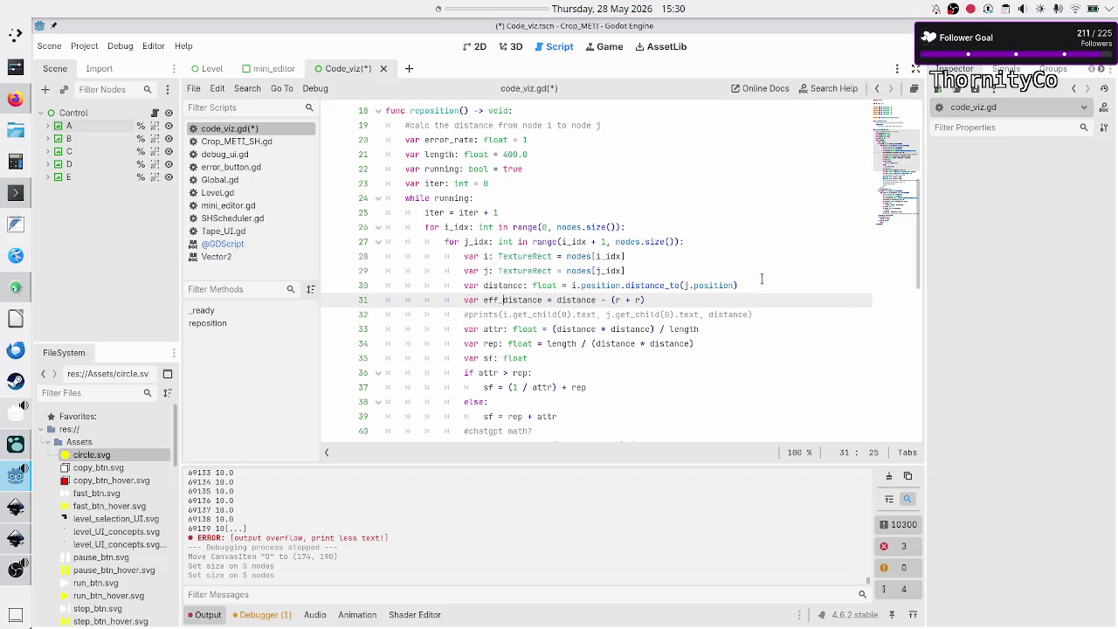
key("ctrl+Right")
type(": float")
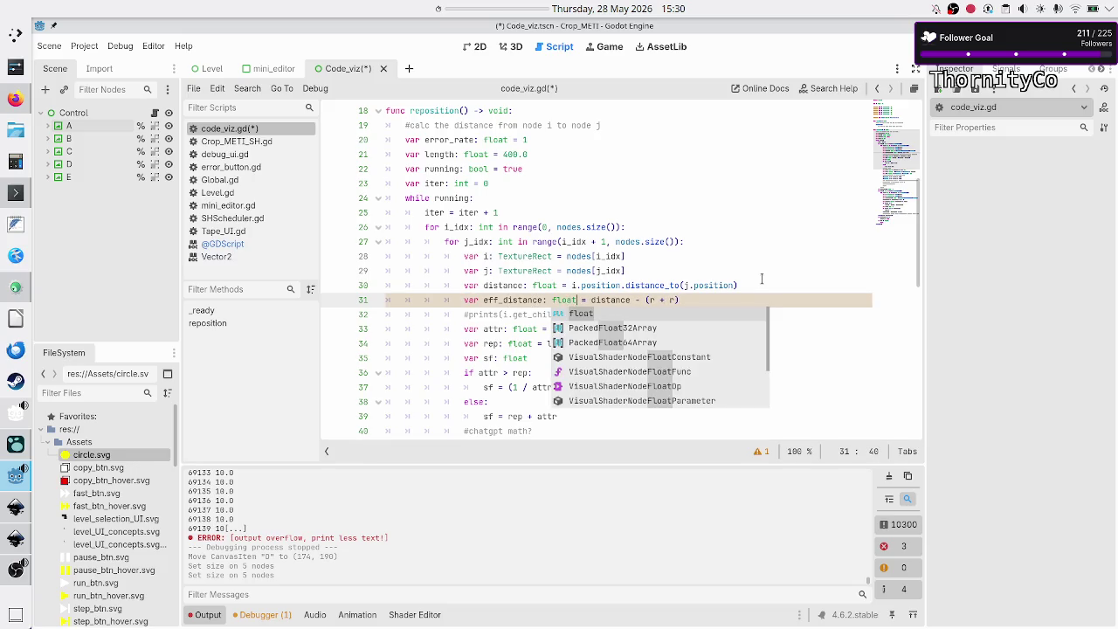
key("Escape")
Rename the raw centre distance variable on line 30 to pdistance.
key("Down")
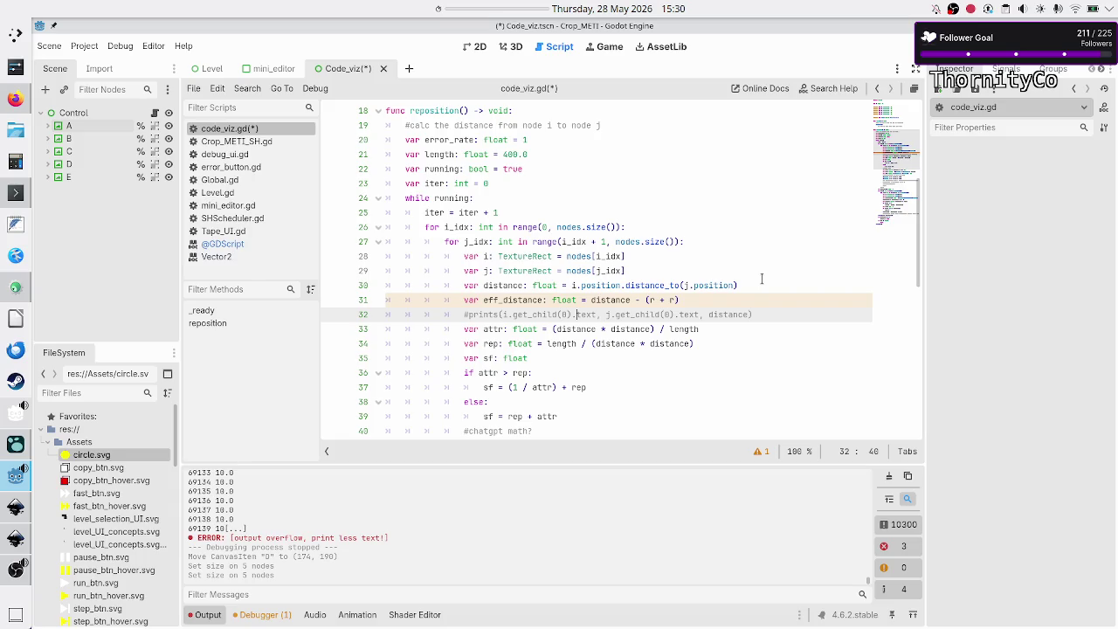
key("Down")
key("Up")
key("Up")
key("Left")
key("Up")
key("ctrl+Left")
key("ctrl+Left")
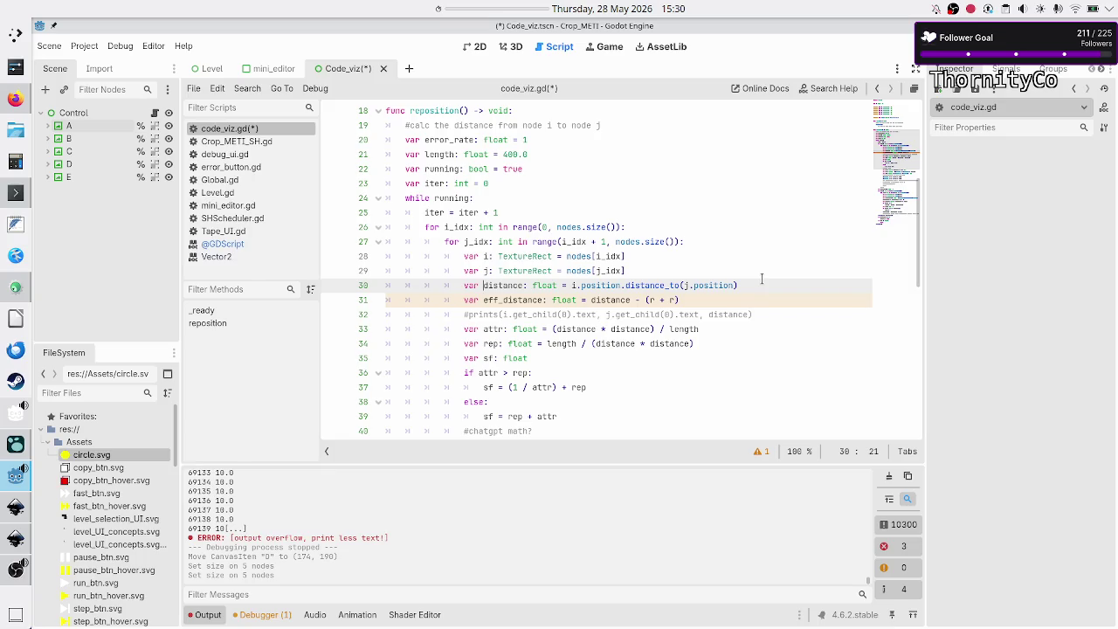
type("p")
key("Down")
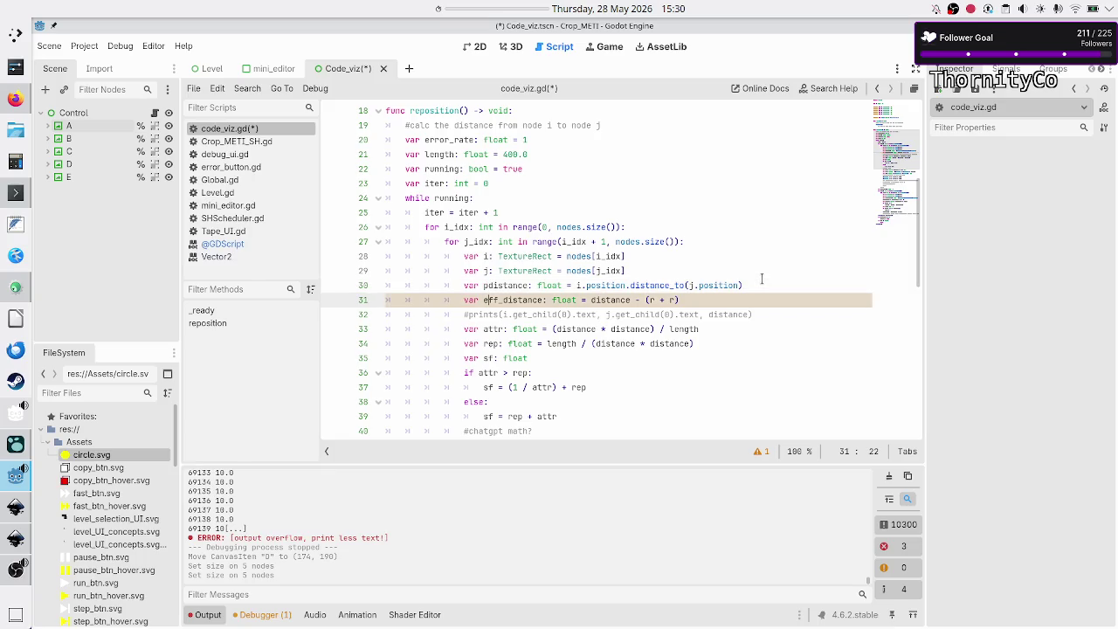
Rename the pdistance variable to cdistance, the raw centre gap.
key("BackSpace")
key("BackSpace")
key("BackSpace")
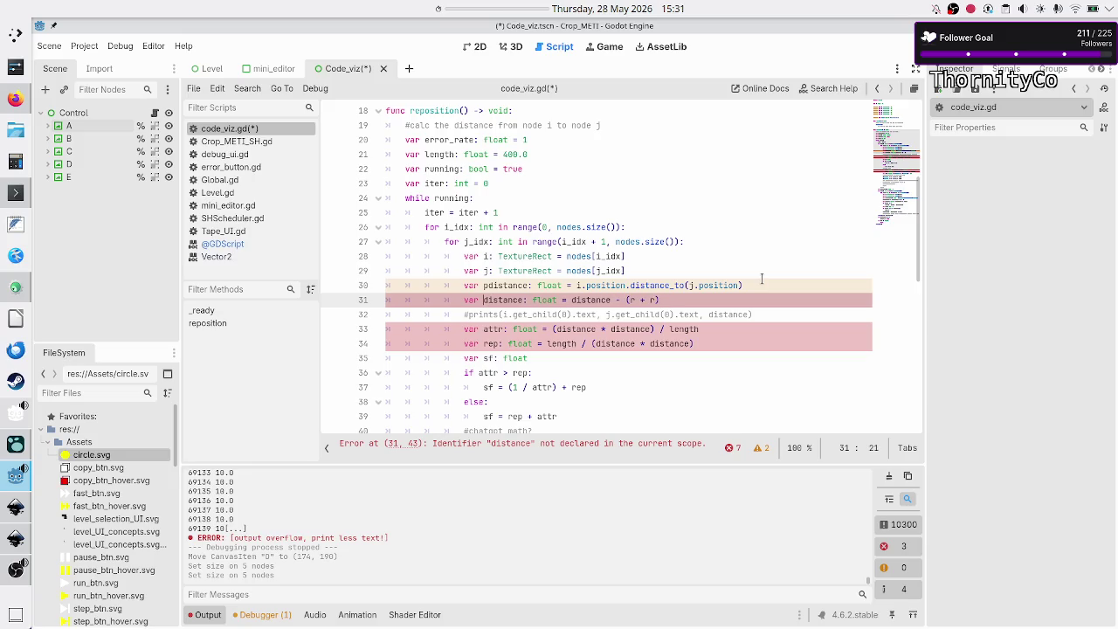
key("Up")
key("Down")
key("shift+Right")
key("shift+Right")
key("shift+Right")
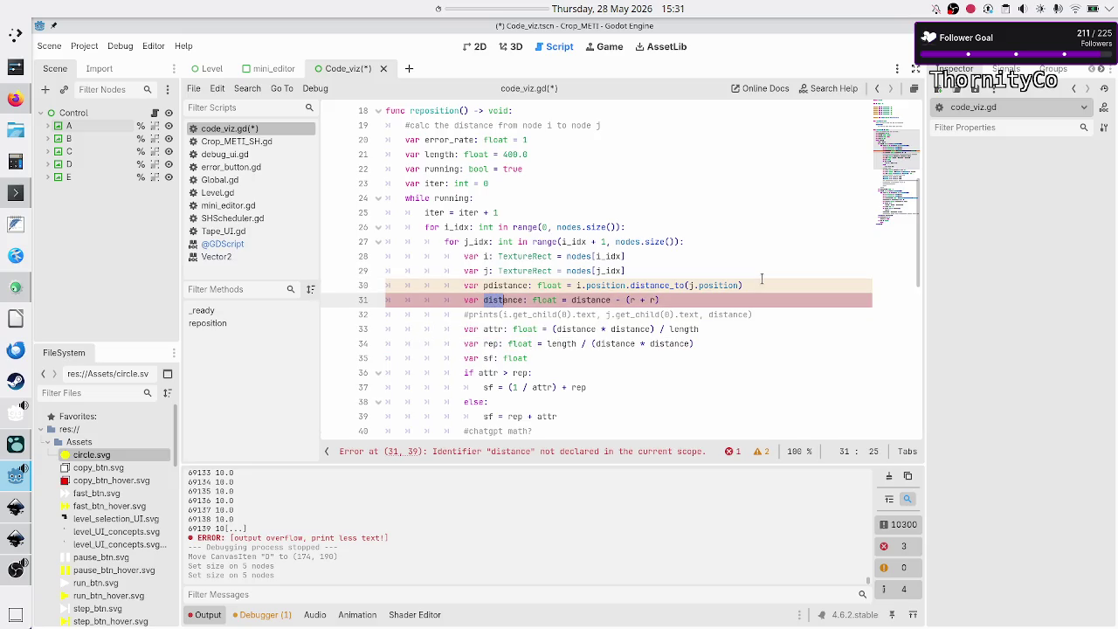
key("Down")
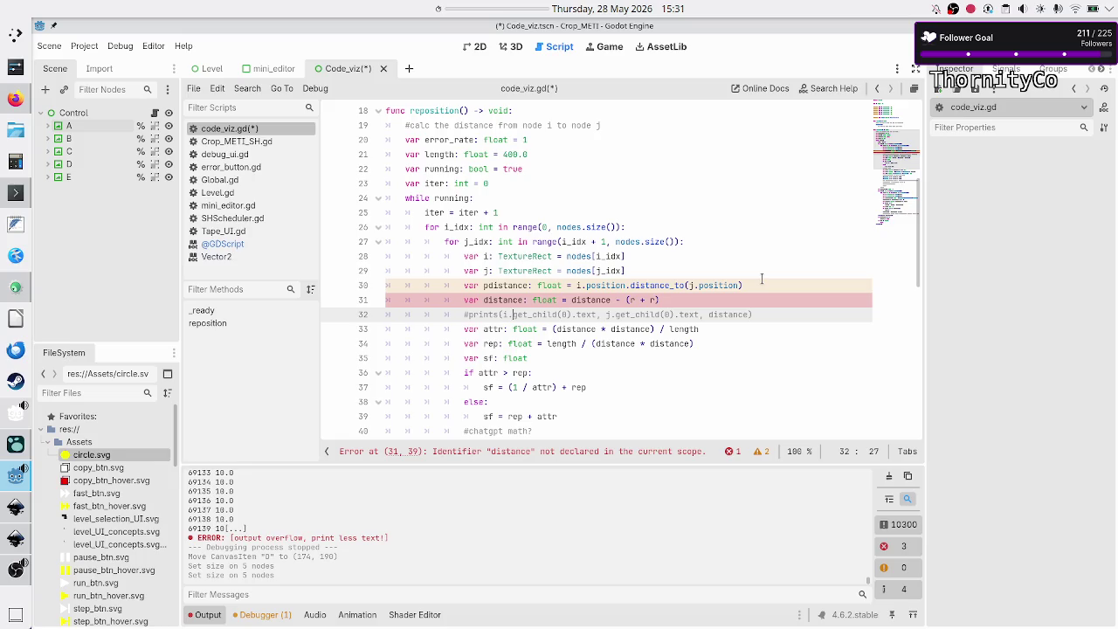
key("Up")
key("Up")
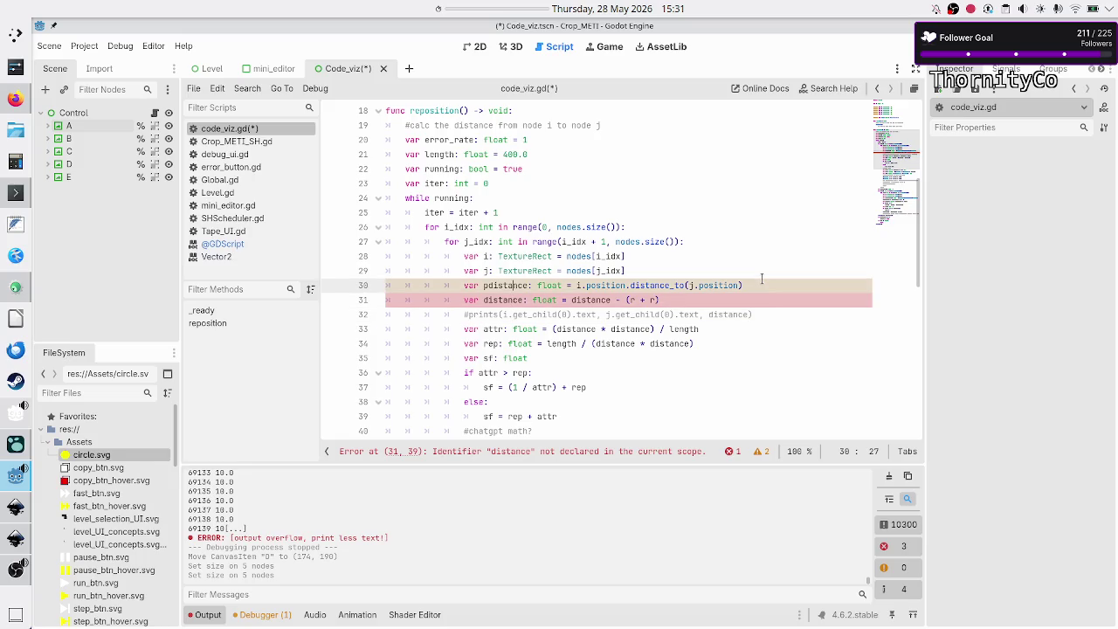
key("Left")
key("Left")
key("Left")
key("shift+Right")
key("shift+Right")
key("shift+Right")
key("Left")
key("Right")
key("BackSpace")
type("c")
Make line 31 define distance as cdistance minus (r + r).
key("Down")
key("Right")
key("Right")
key("Right")
key("Right")
type("c")
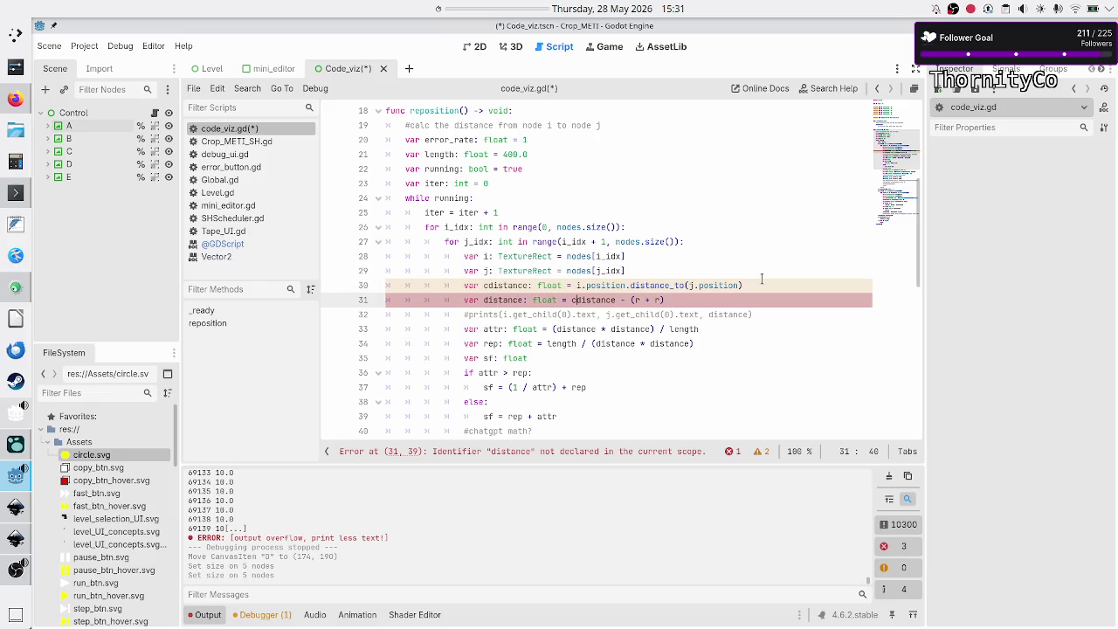
key("Left")
key("Left")
key("Left")
key("Left")
key("Left")
key("Left")
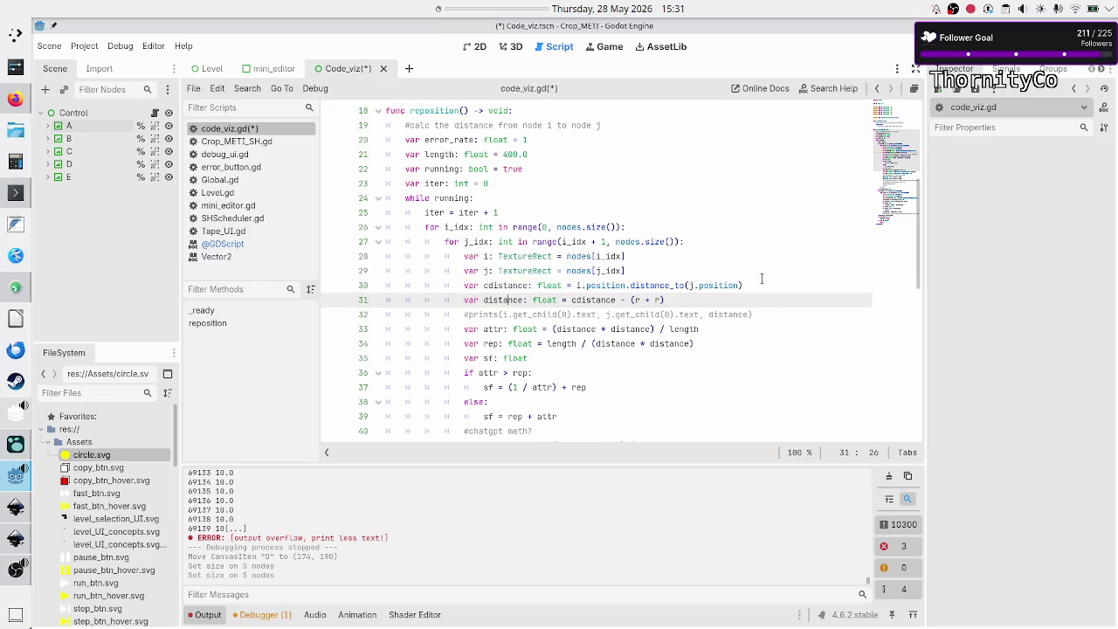
key("Right")
key("Right")
key("Right")
Select the (distance * sf) / 2.0 half-offset expression on line 41.
key("Down")
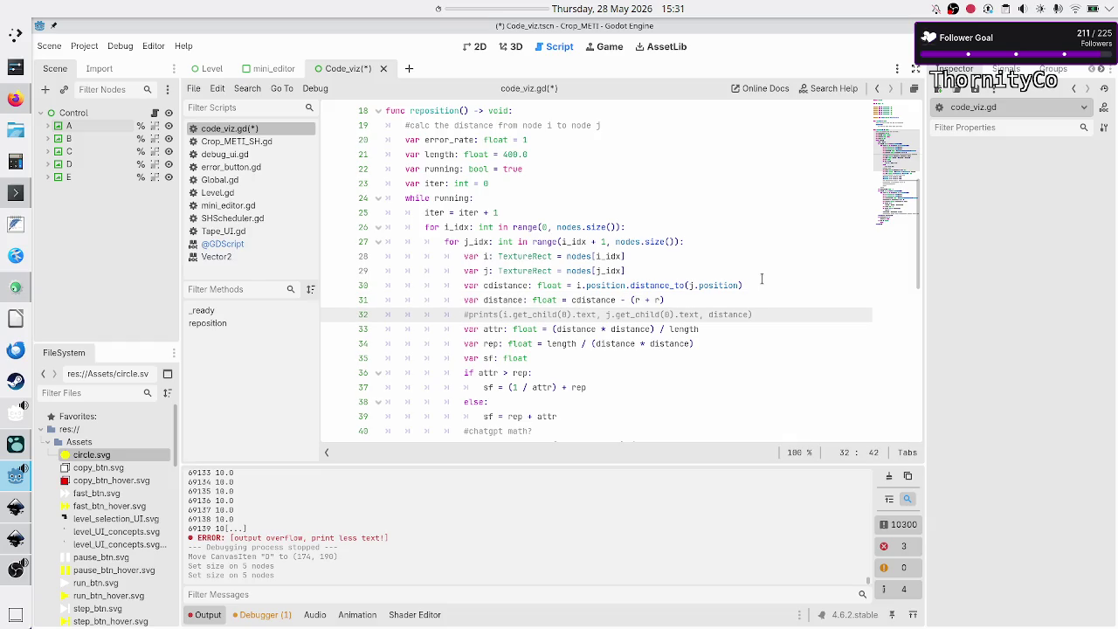
key("Down")
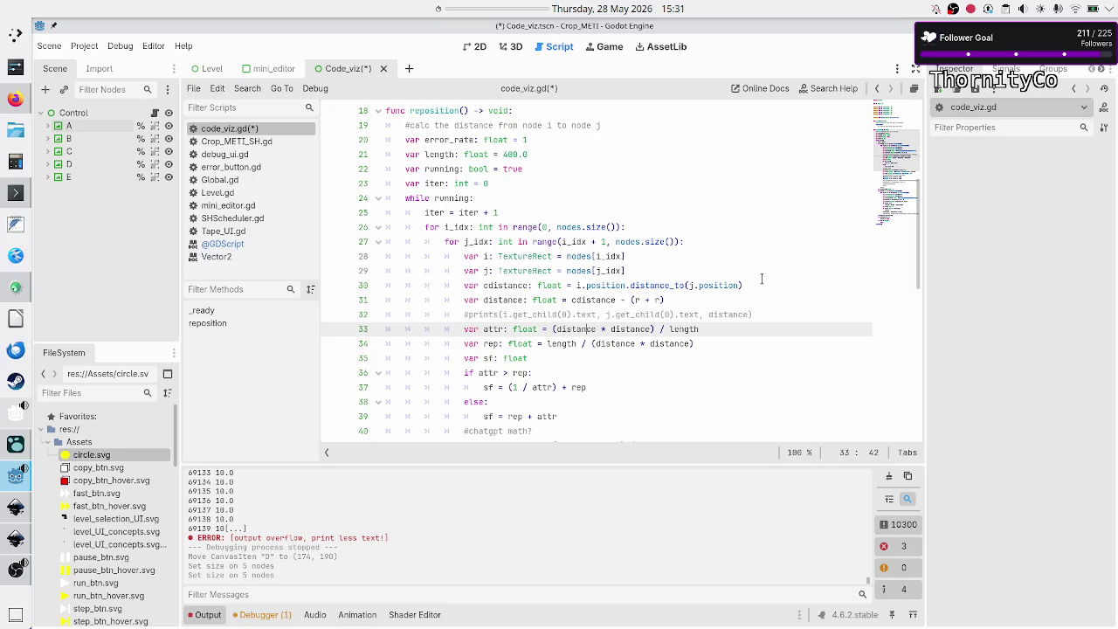
key("Down")
key("Down")
key("Down")
key("Down")
key("Down")
key("Down")
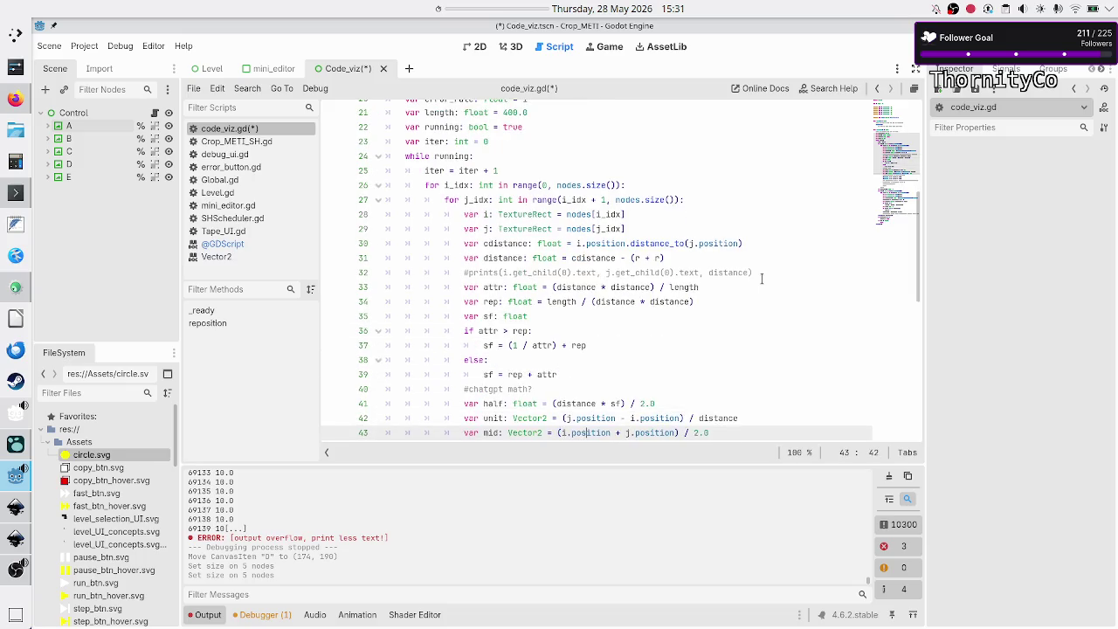
key("Up")
key("Up")
key("Up")
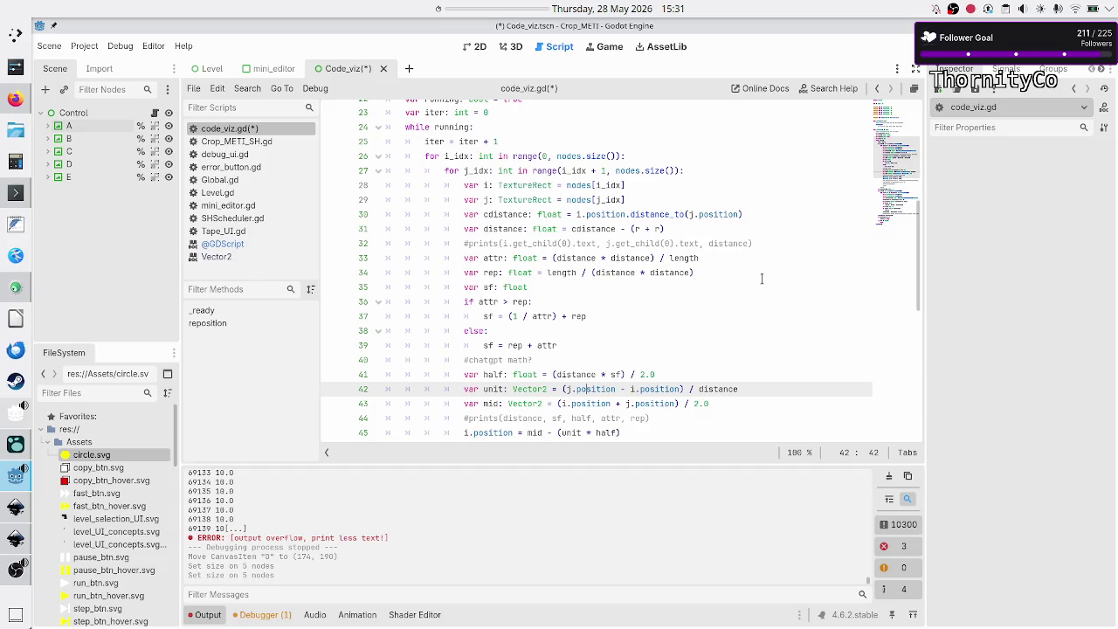
key("Up")
key("Left")
key("Left")
key("Left")
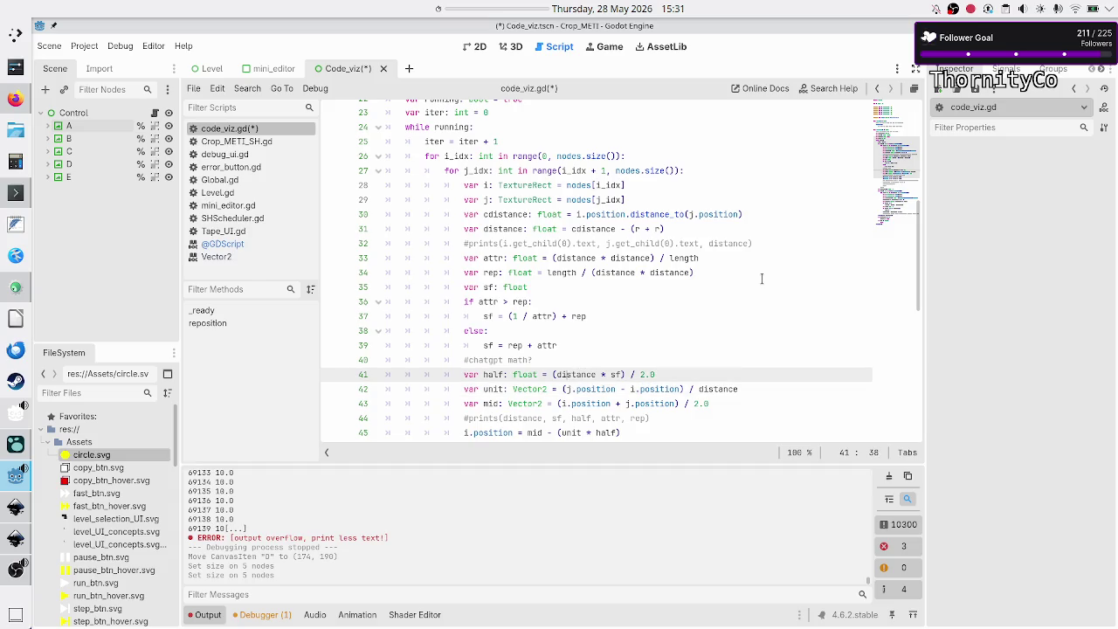
key("Right")
key("shift+Right")
key("shift+Right")
key("shift+Right")
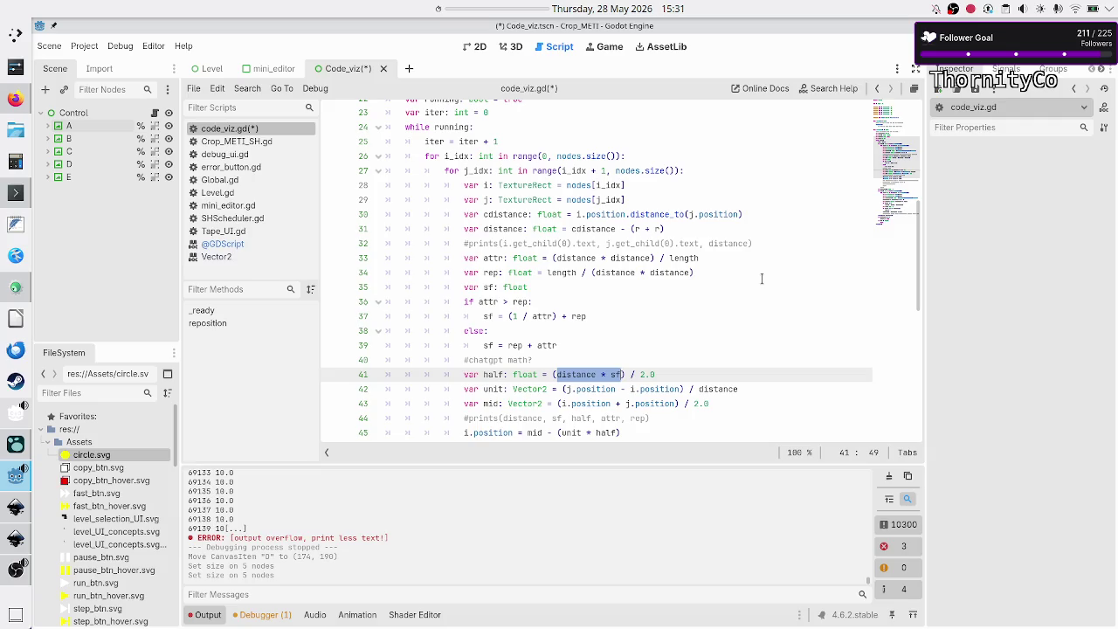
key("Right")
key("Right")
key("Right")
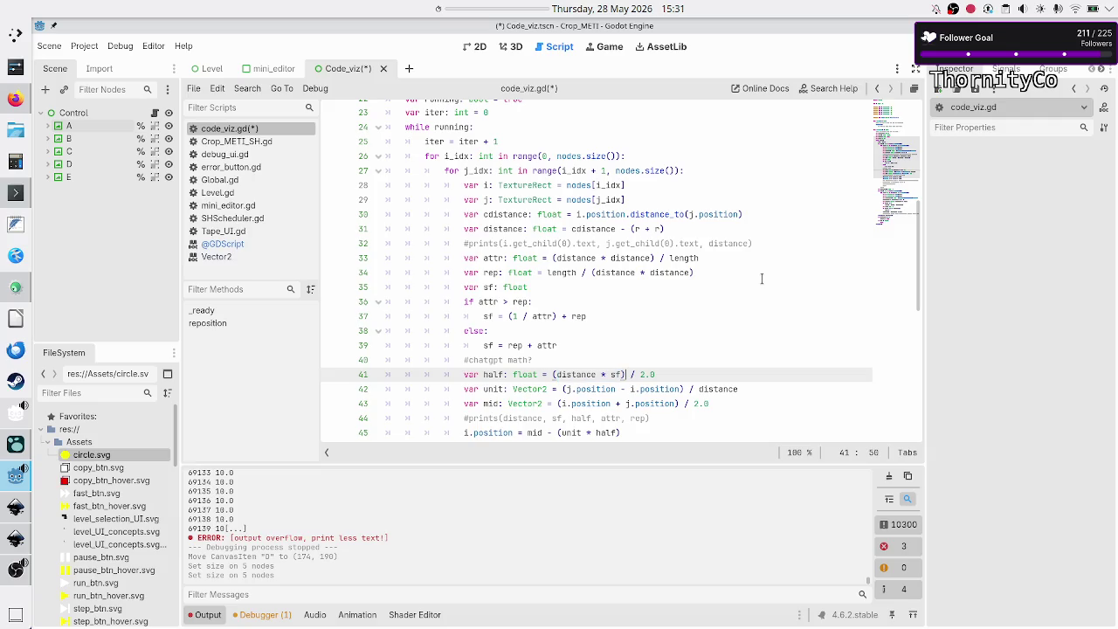
key("shift+Left")
key("shift+Left")
key("shift+Left")
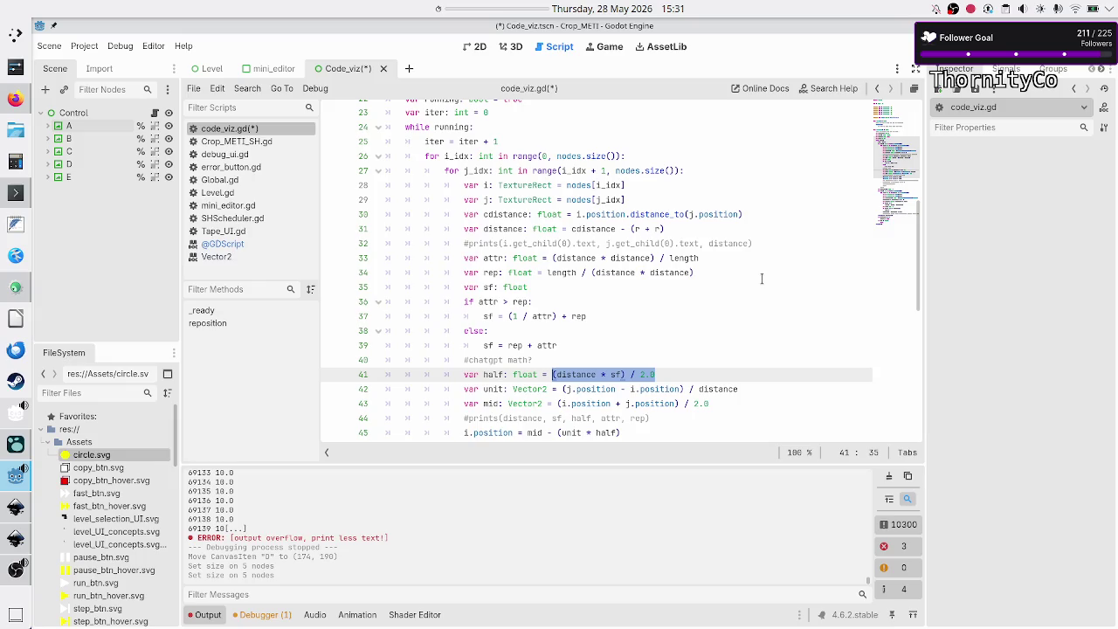
Wrap the line 41 half-offset expression in extra parentheses and add ' +' after it.
key("Left")
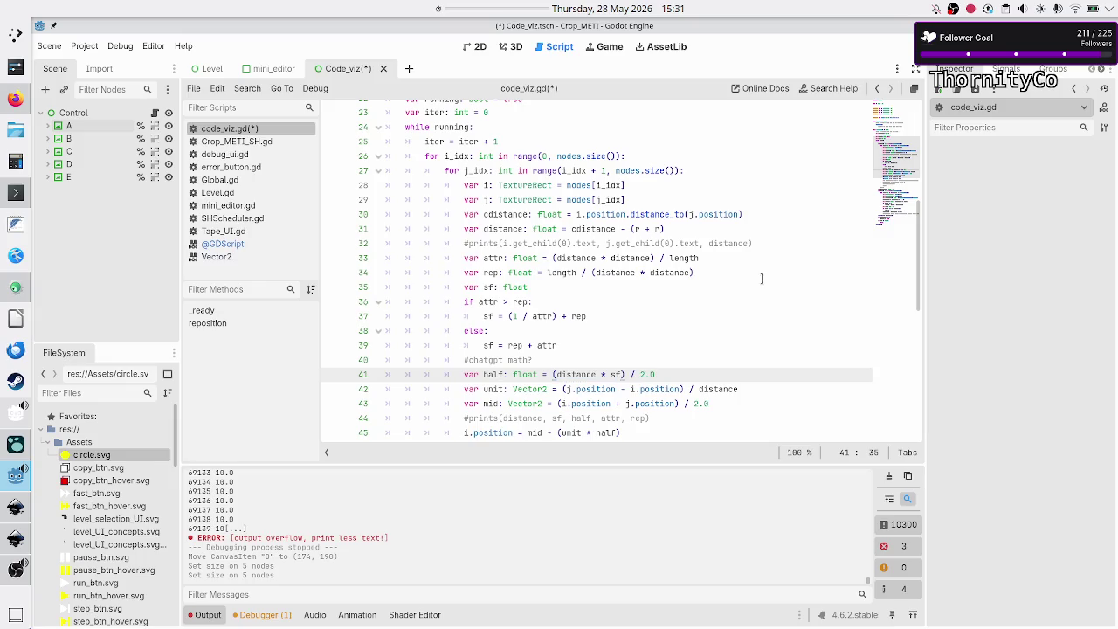
type("(")
key("Delete")
key("End")
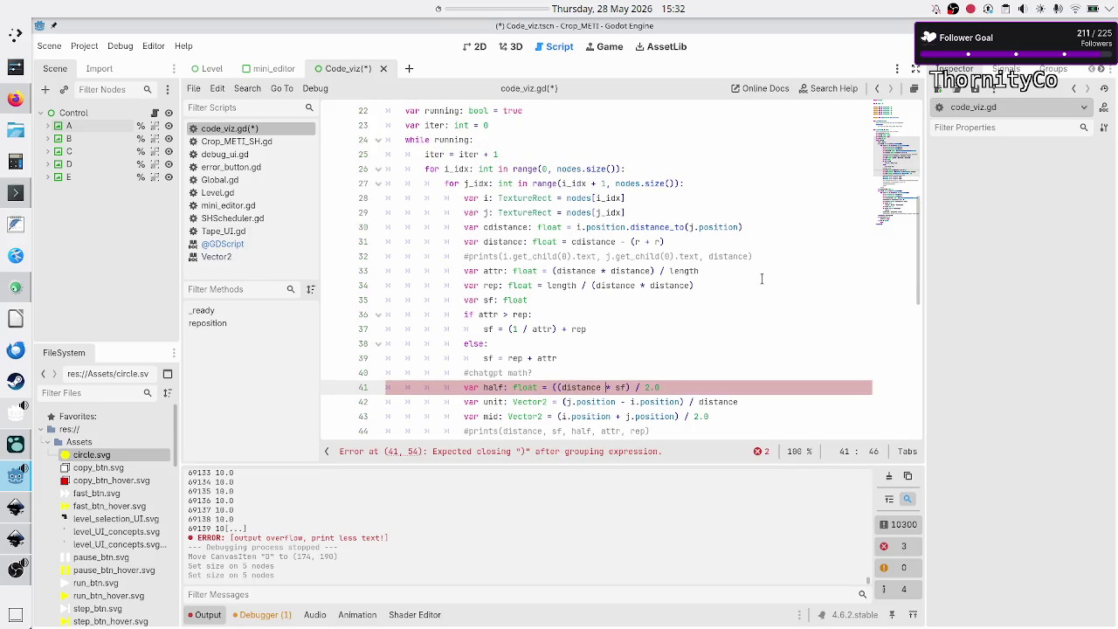
type(") ")
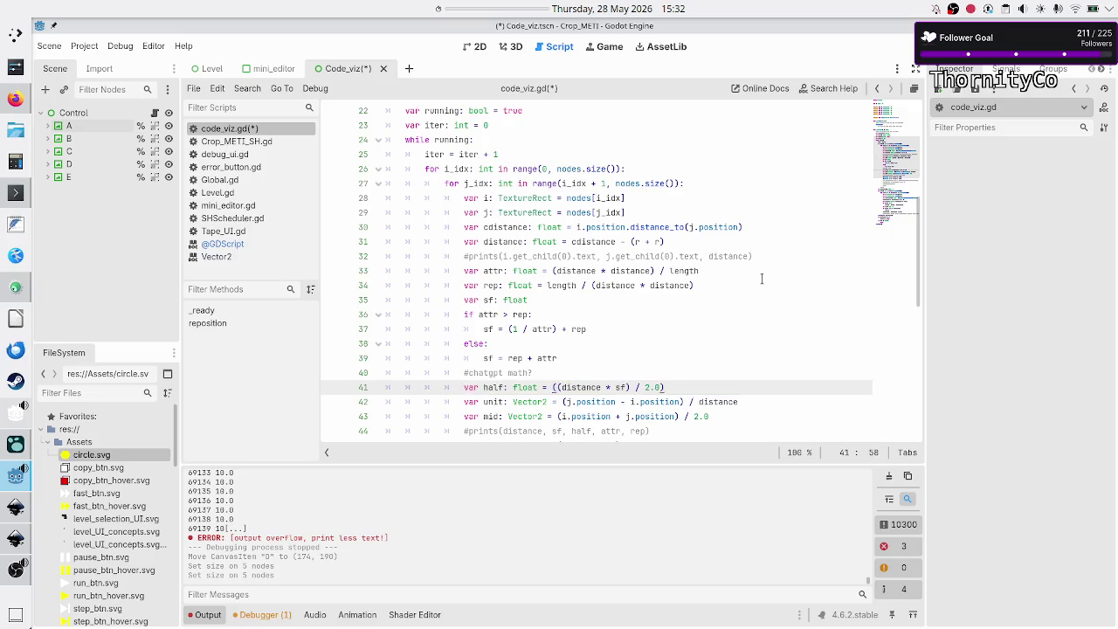
type("+")
Append (r + r) so half becomes ((distance * sf) / 2.0) + (r + r).
key("Left")
key("Left")
key("Left")
key("shift+Left")
key("shift+Left")
key("shift+Left")
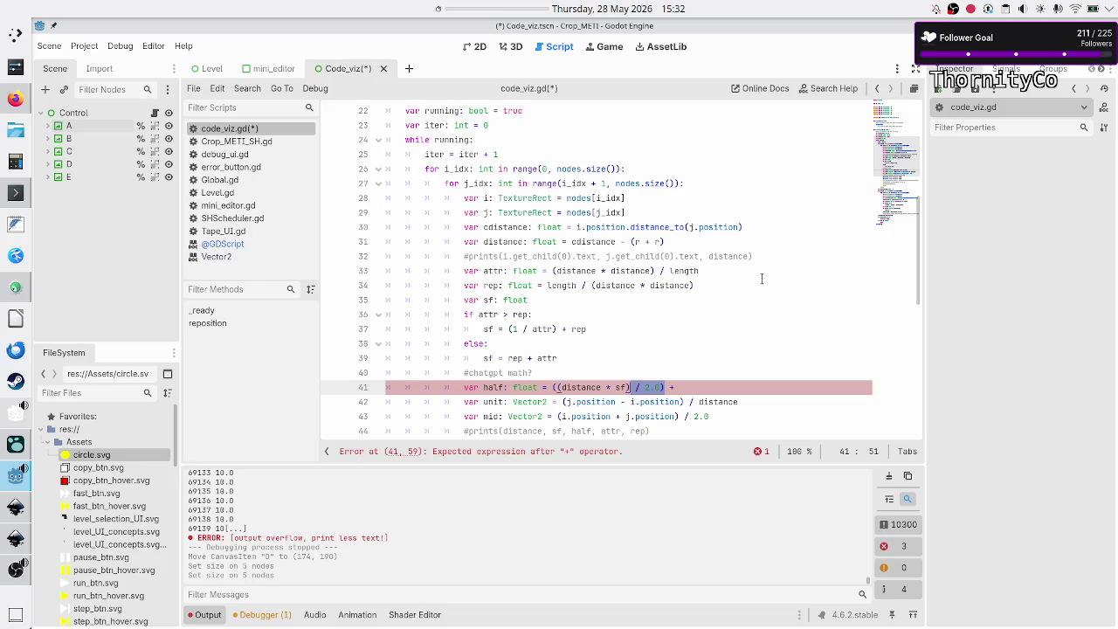
key("shift+Left")
key("shift+Left")
key("shift+Left")
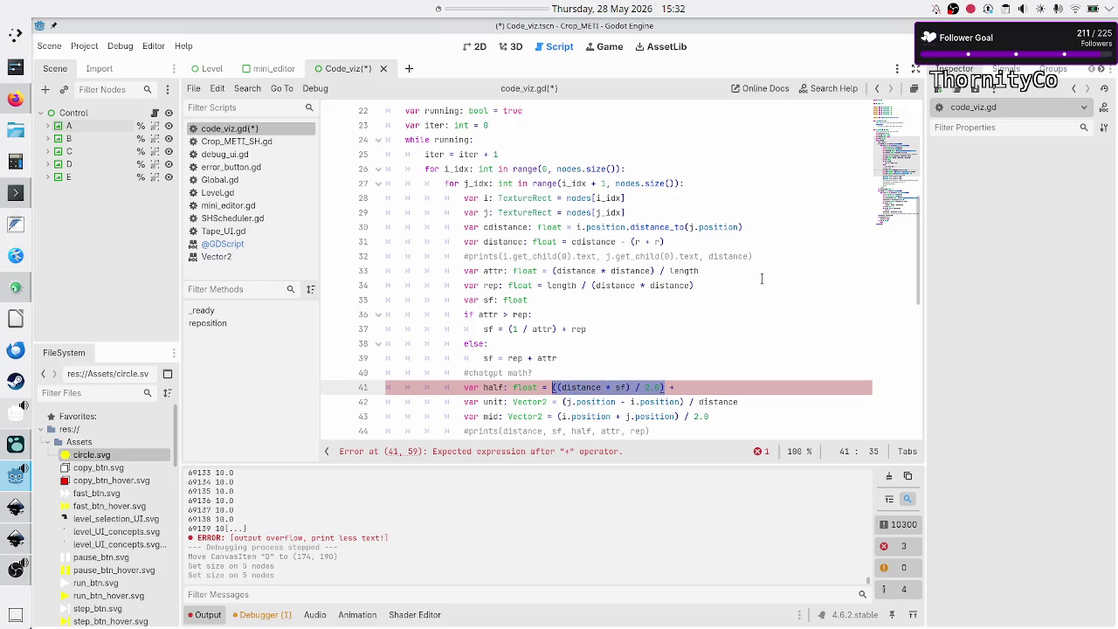
key("End")
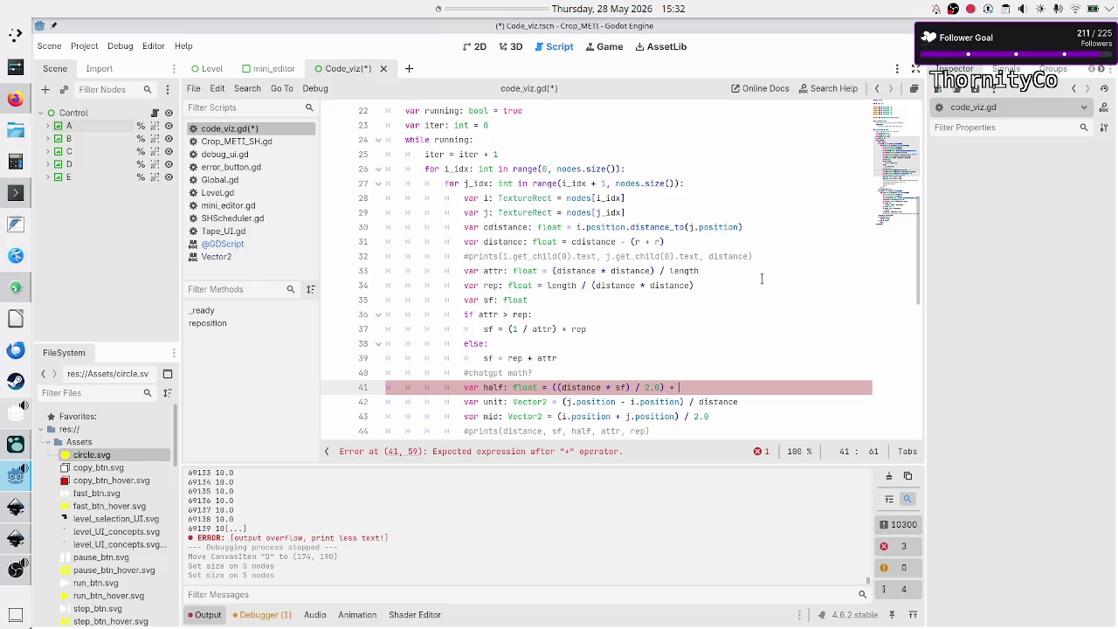
type("(r + r")
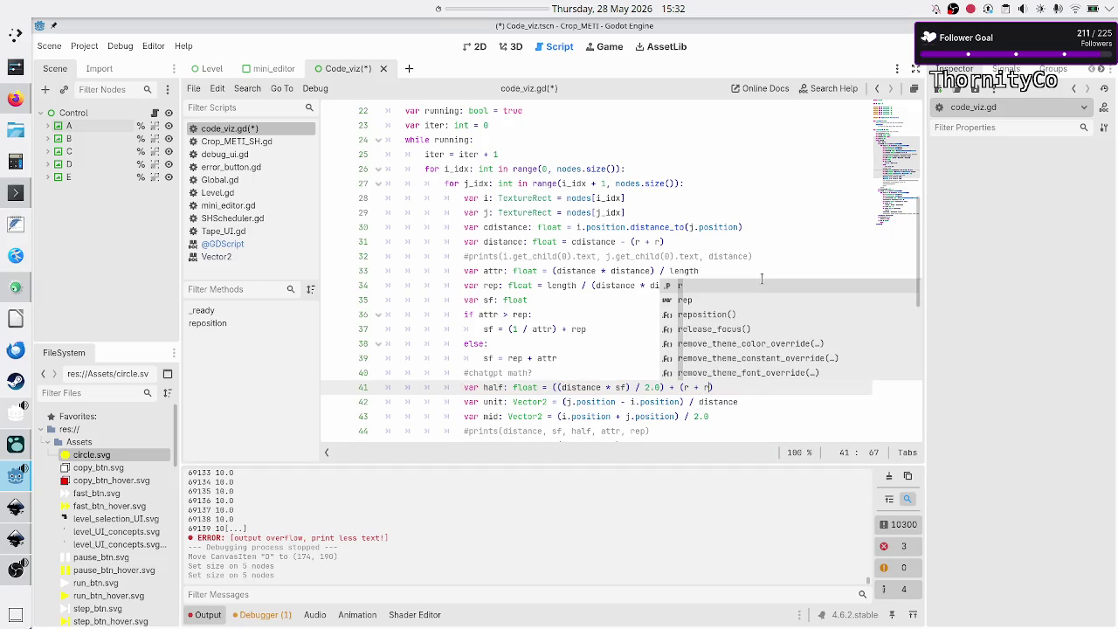
key("Escape")
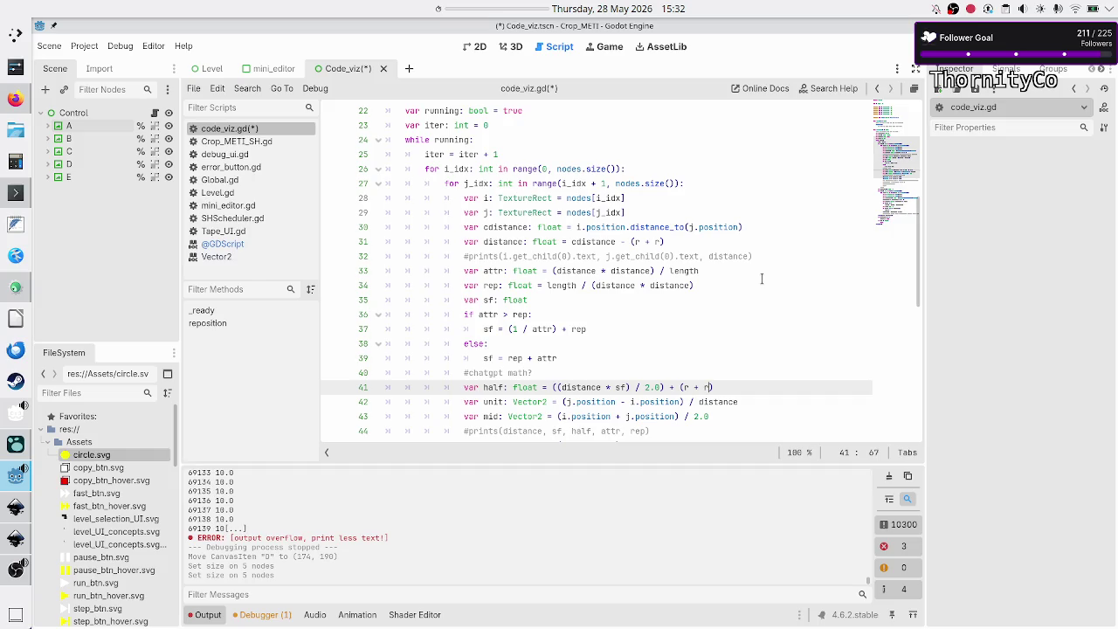
key("Right")
key("Right")
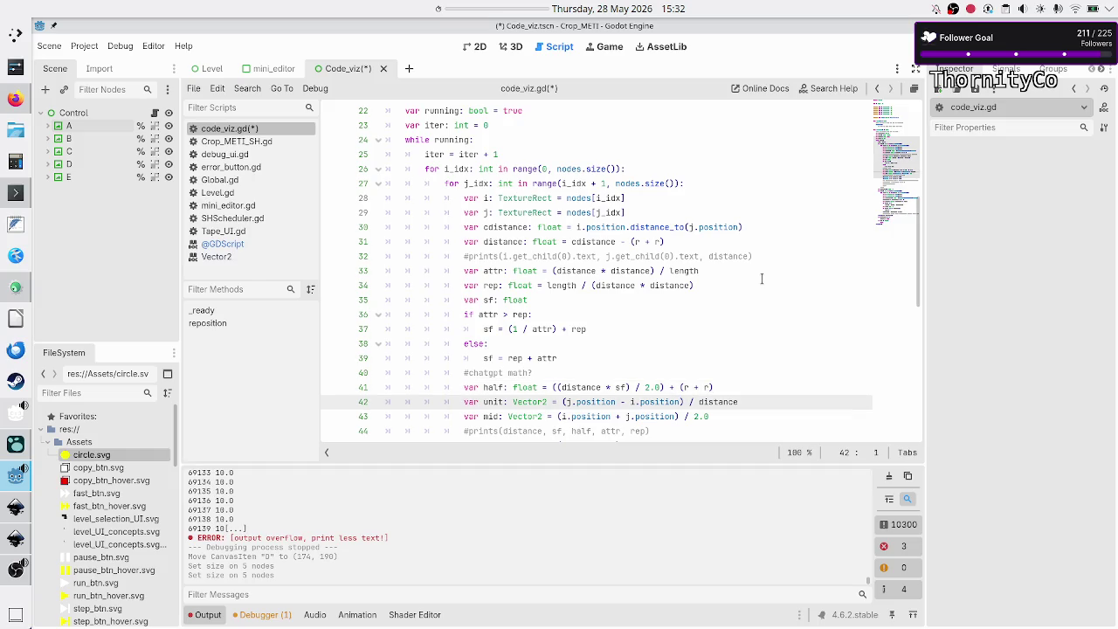
key("Right")
key("Right")
key("Right")
key("Right")
Make line 42's unit vector divide by cdistance and review the code below it.
type("c")
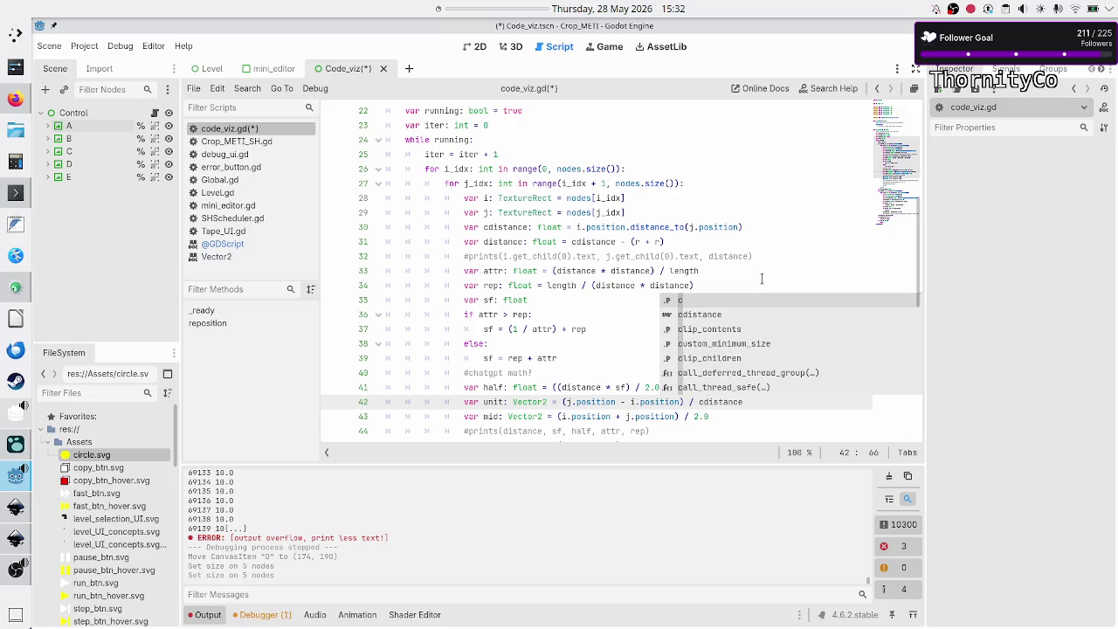
key("Escape")
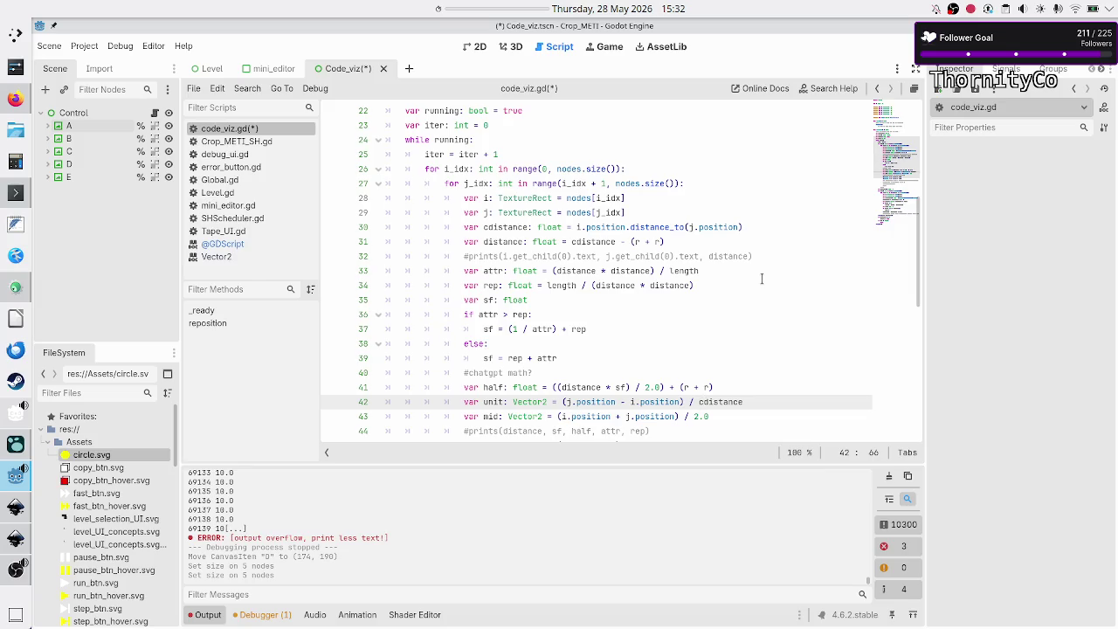
key("Down")
key("Down")
key("Up")
key("End")
key("Down")
key("Down")
key("Down")
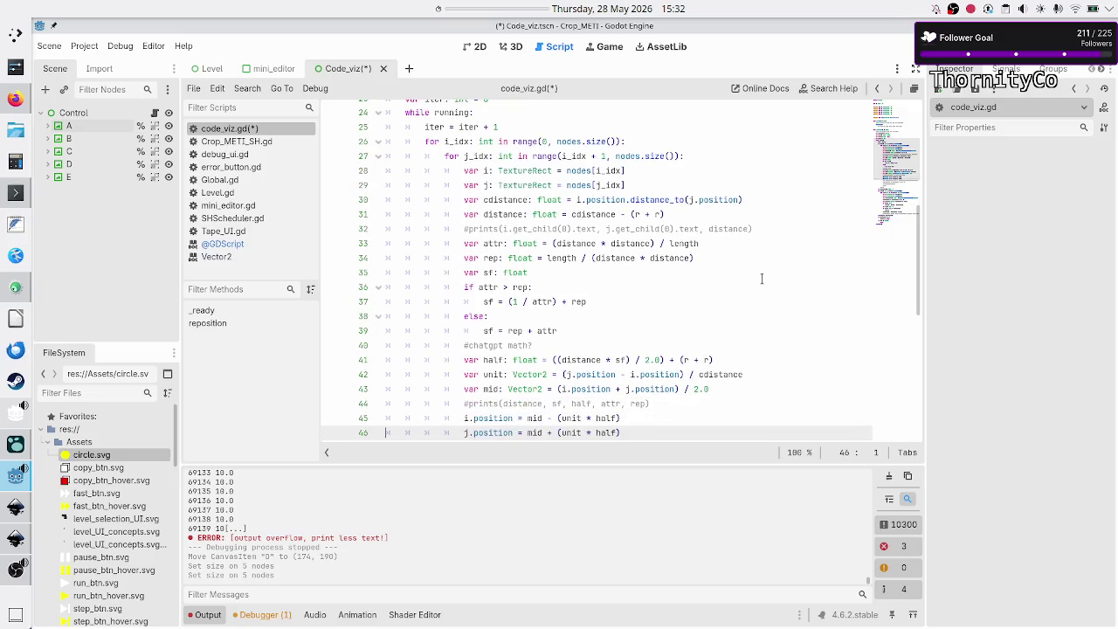
key("Home")
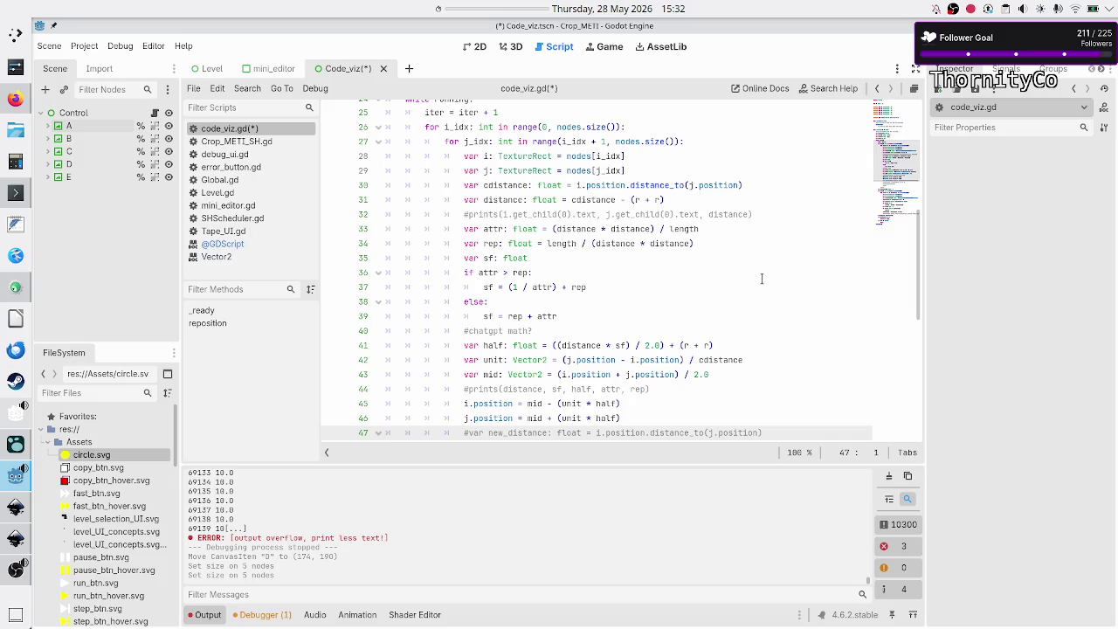
key("Down")
key("Down")
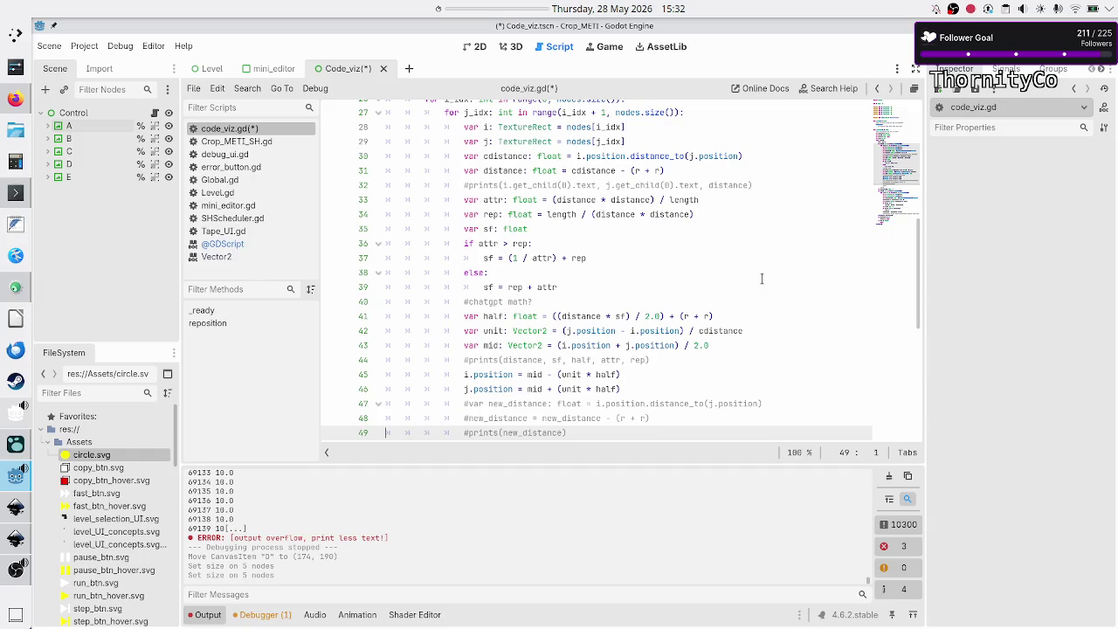
key("Up")
key("Up")
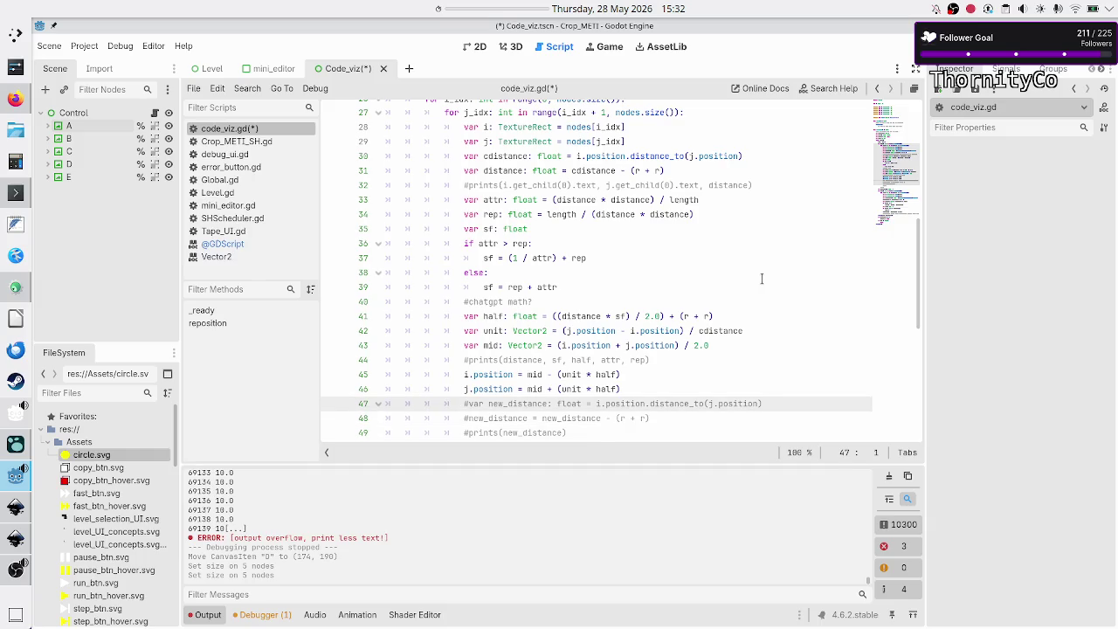
key("Down")
key("Down")
key("Down")
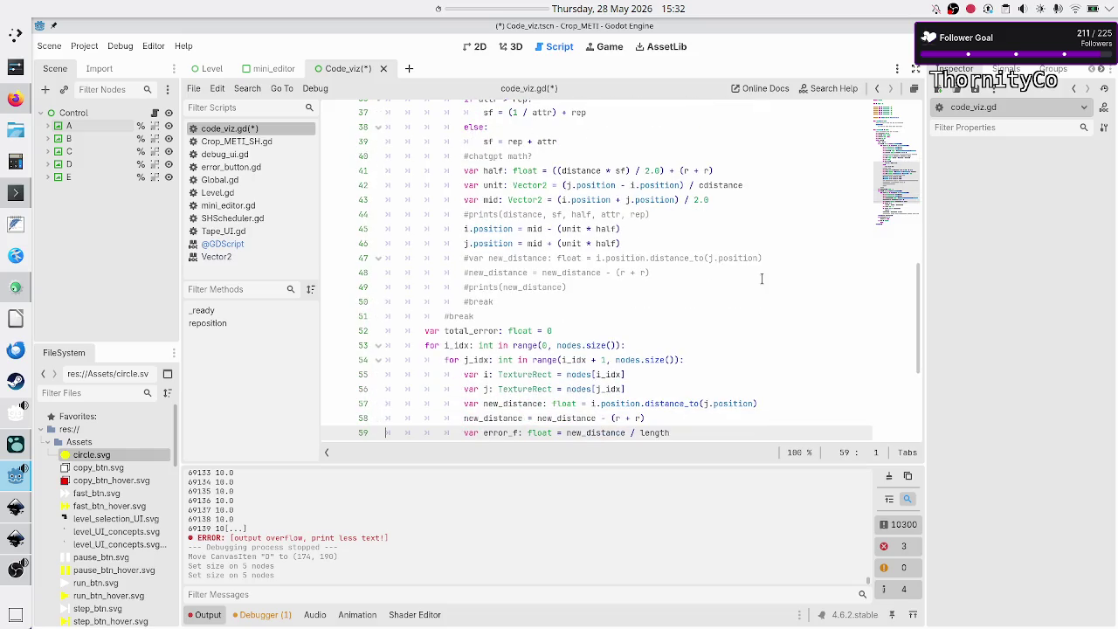
key("Down")
key("Down")
key("Down")
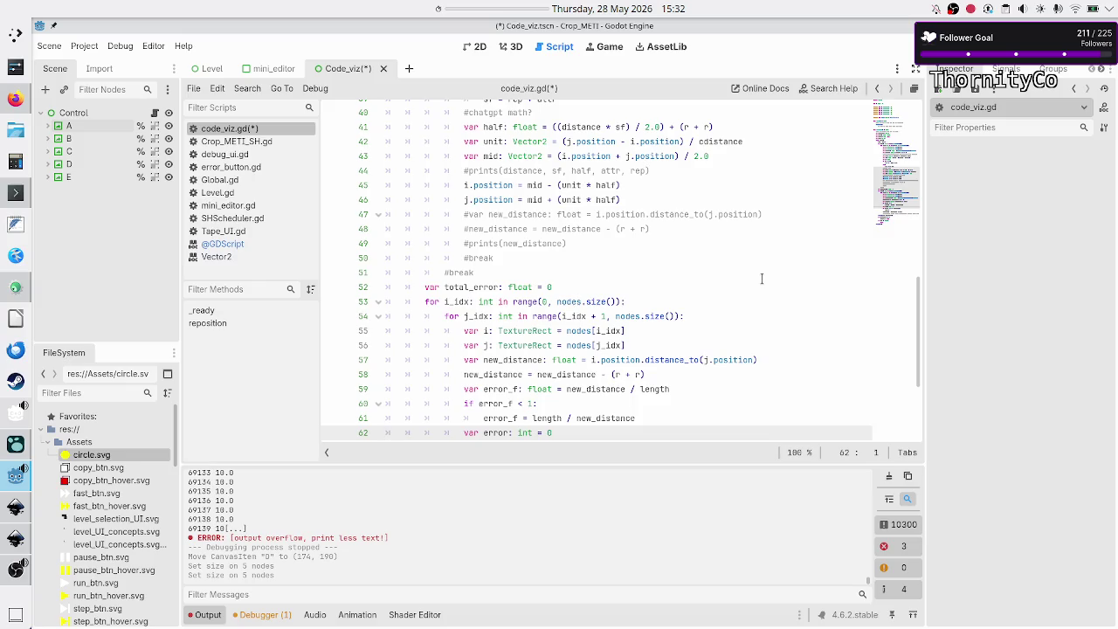
key("Down")
key("Down")
key("Down")
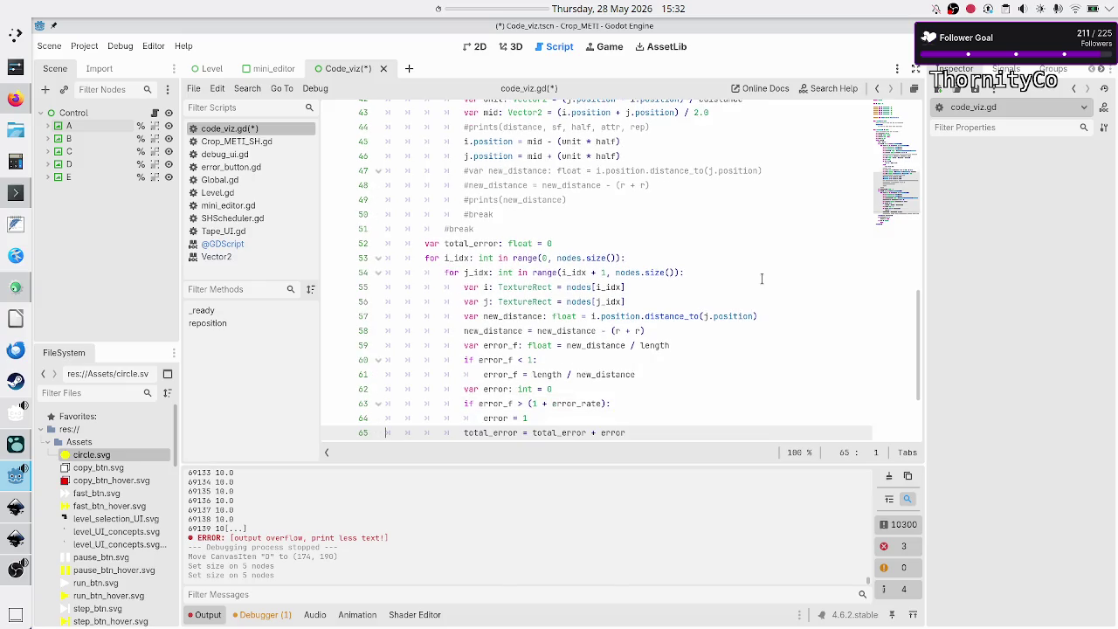
key("Up")
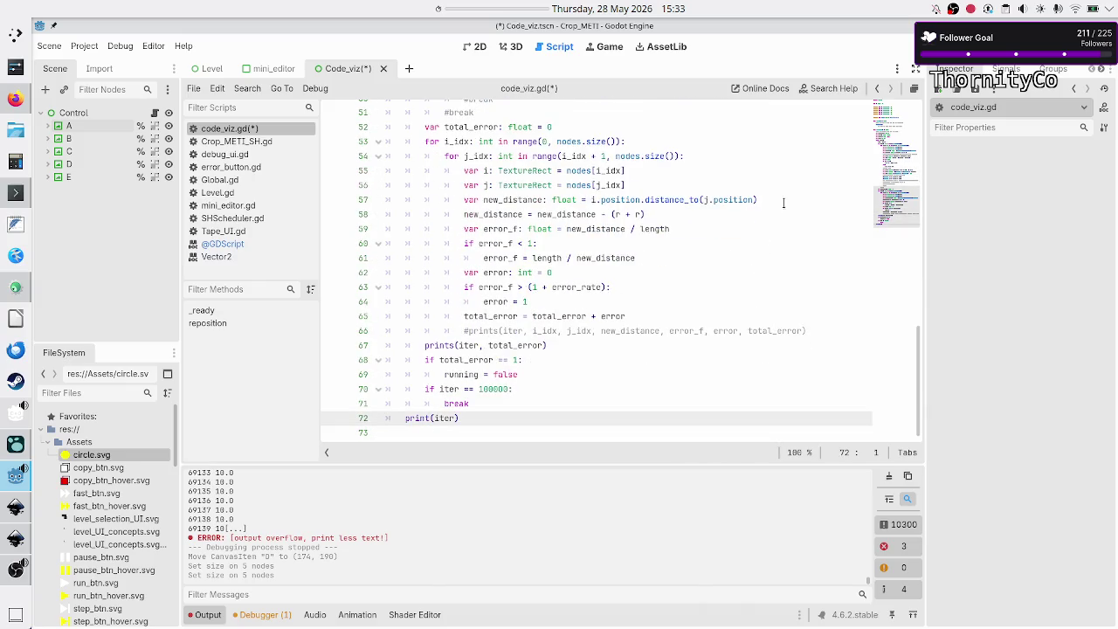
Check the length and total_error lines, then save and run the scene with F5.
scroll(705, 248, "up", 14)
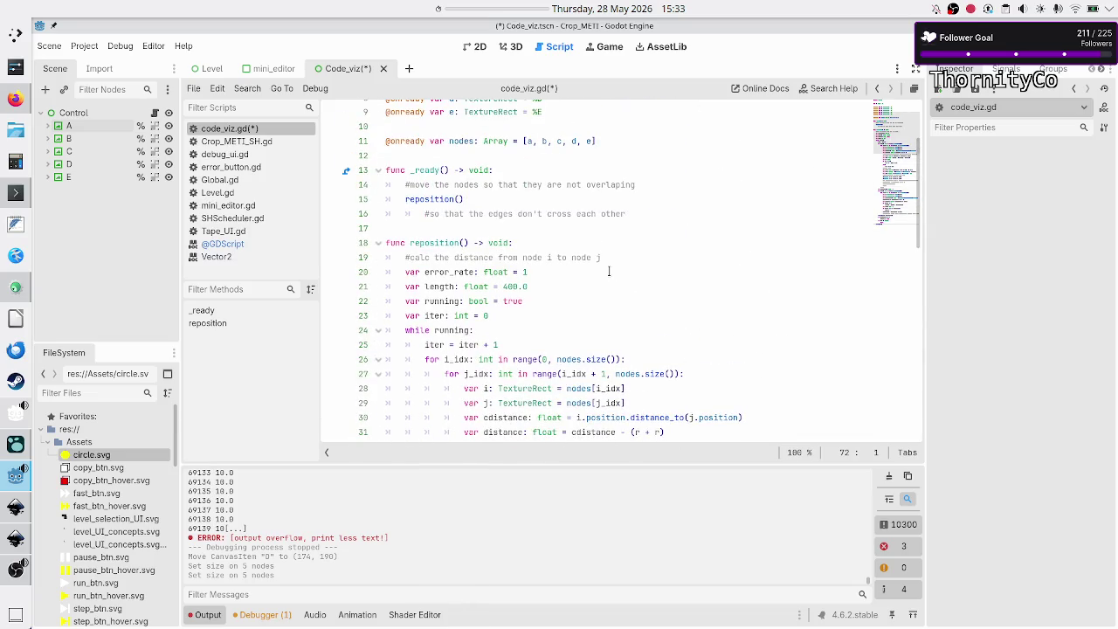
left_click(573, 280)
key("Up")
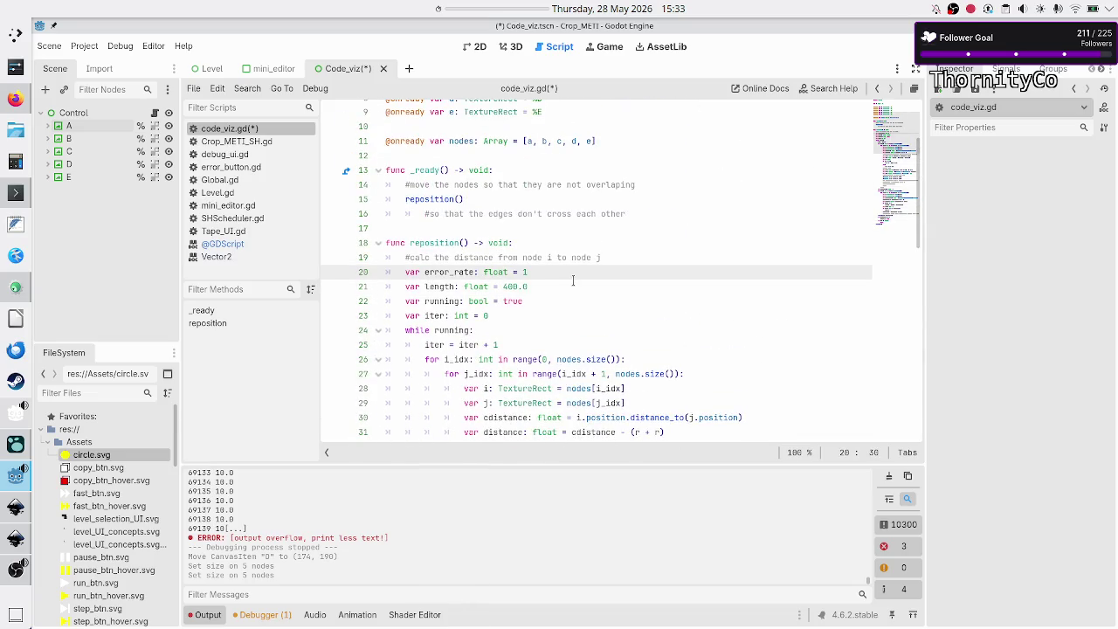
key("Down")
scroll(545, 293, "down", 14)
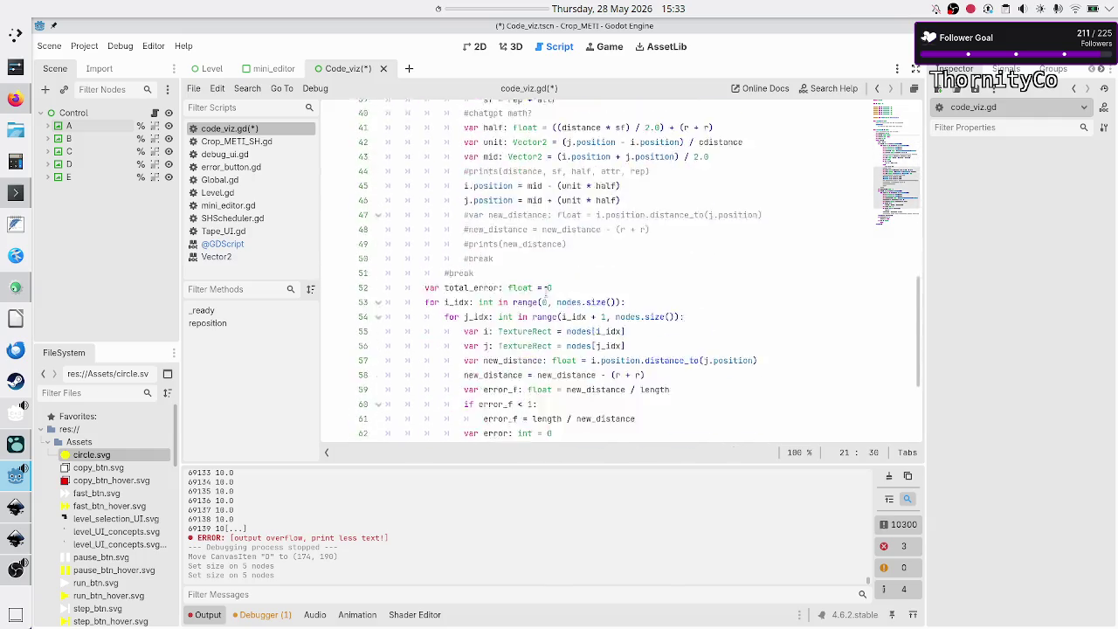
left_click(540, 360)
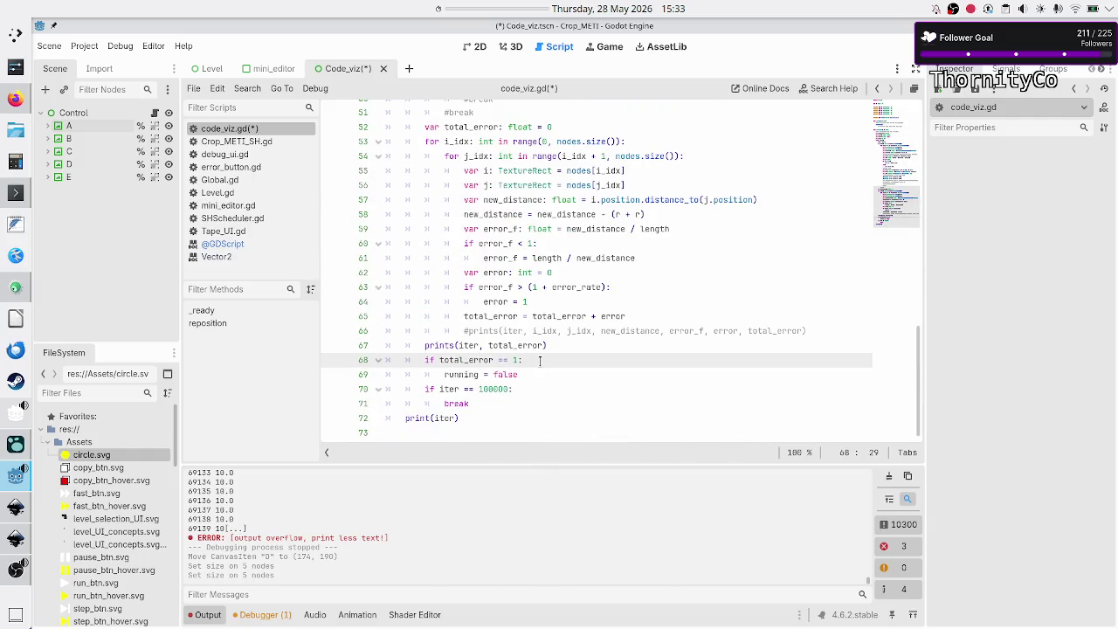
key("Down")
key("Down")
key("Down")
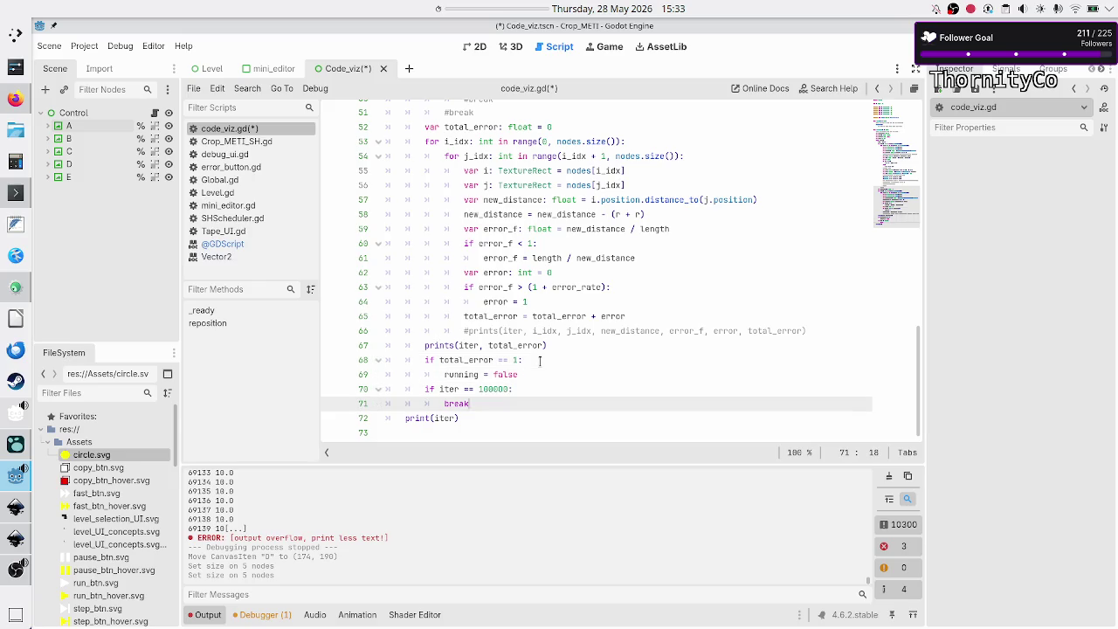
key("Up")
key("ctrl+s")
key("F5")
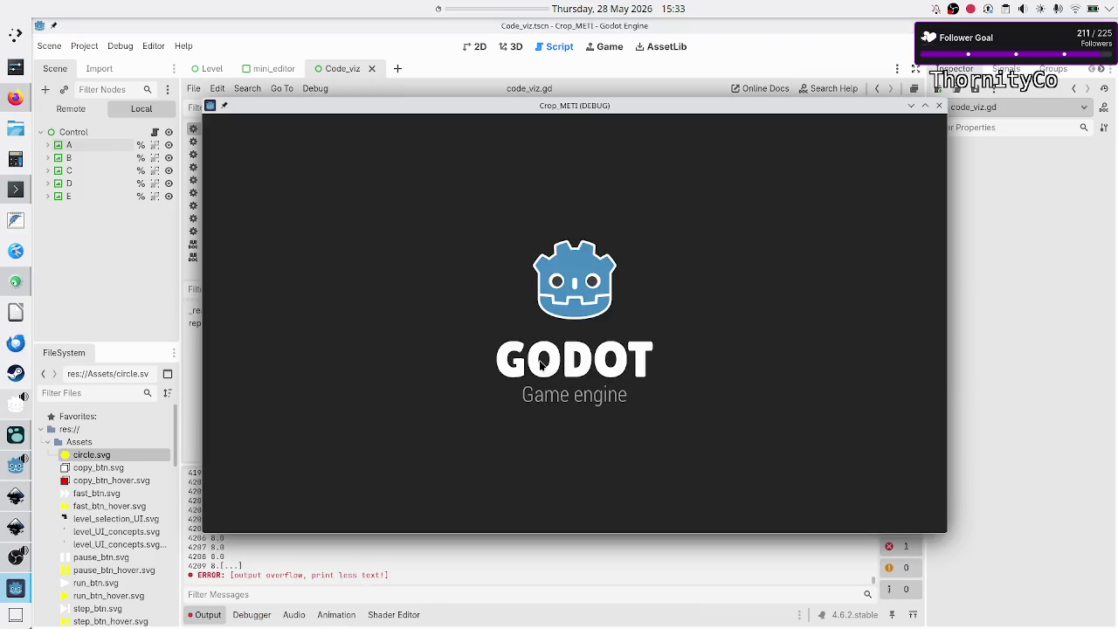
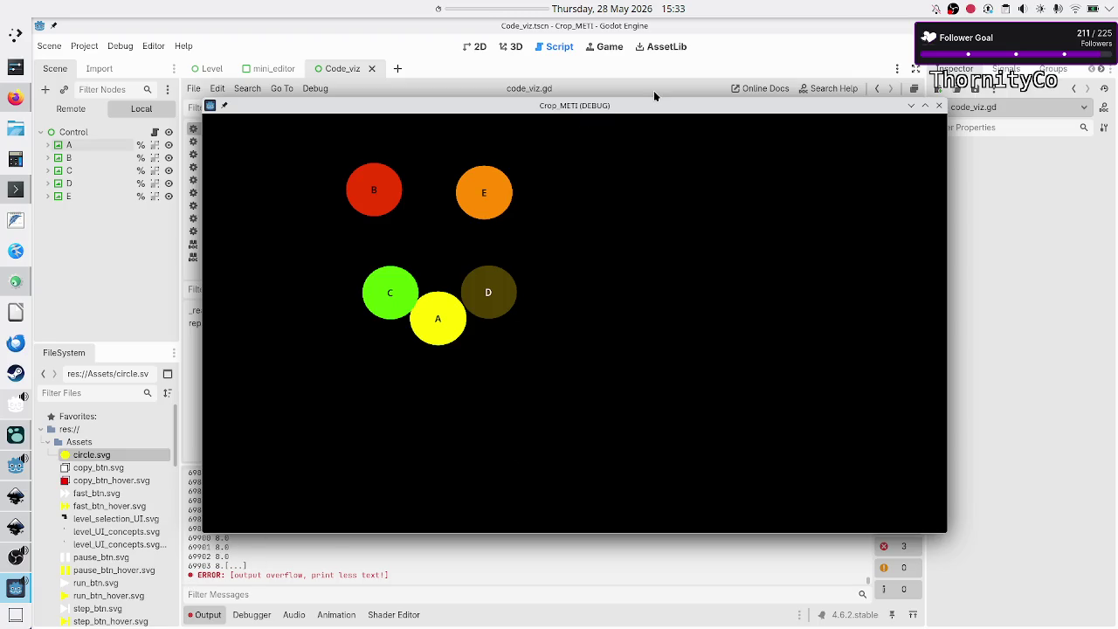
Close the running game and change the attraction formula to divide by distance instead of distance squared.
mouse_move(623, 110)
left_mouse_down()
mouse_move(672, 98)
mouse_move(697, 74)
mouse_move(647, 110)
mouse_move(597, 279)
mouse_move(604, 155)
left_mouse_up()
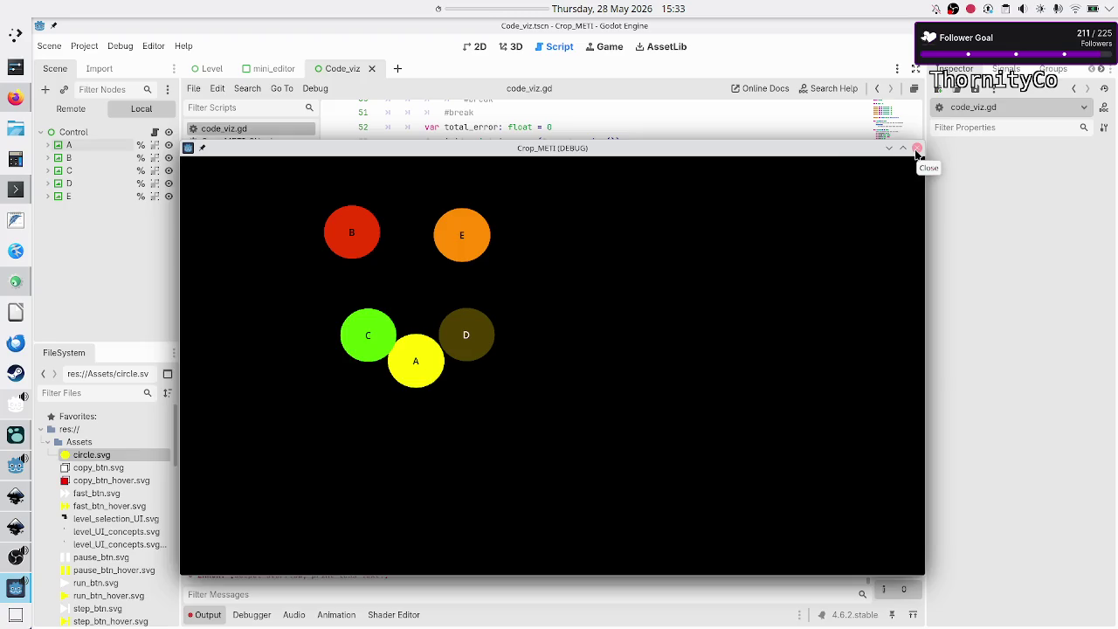
left_click(916, 150)
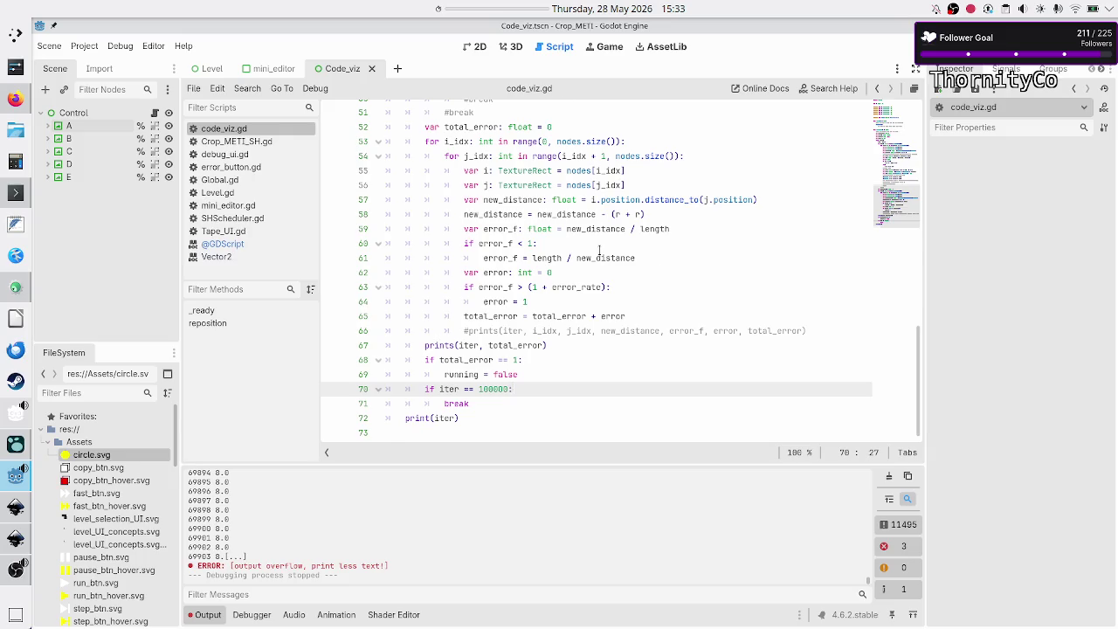
scroll(599, 251, "up", 8)
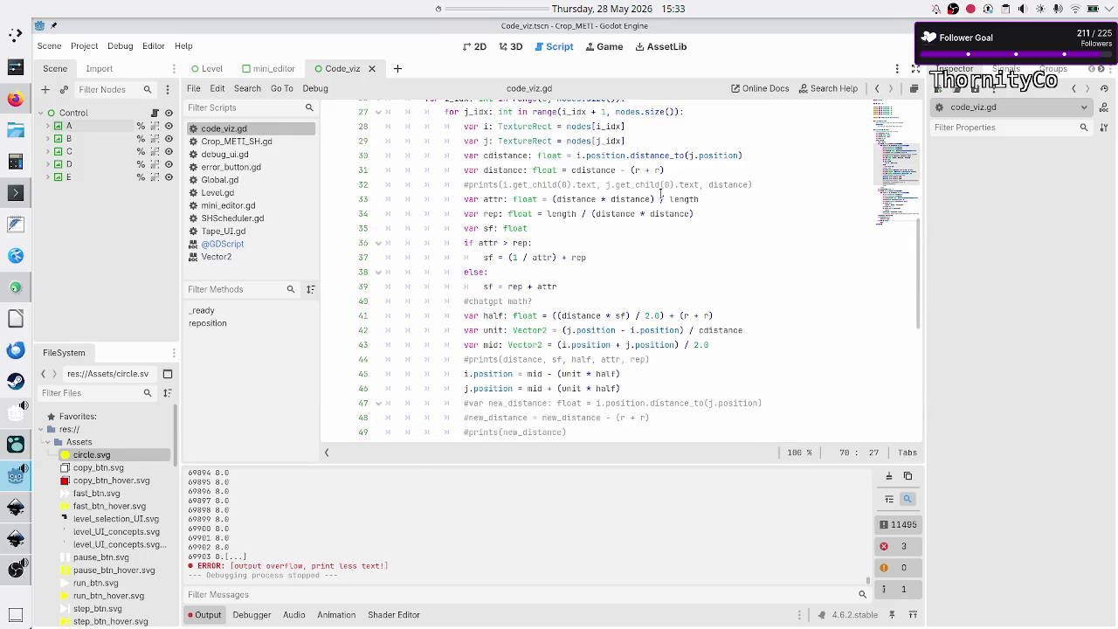
left_click(660, 199)
key("BackSpace")
key("BackSpace")
key("BackSpace")
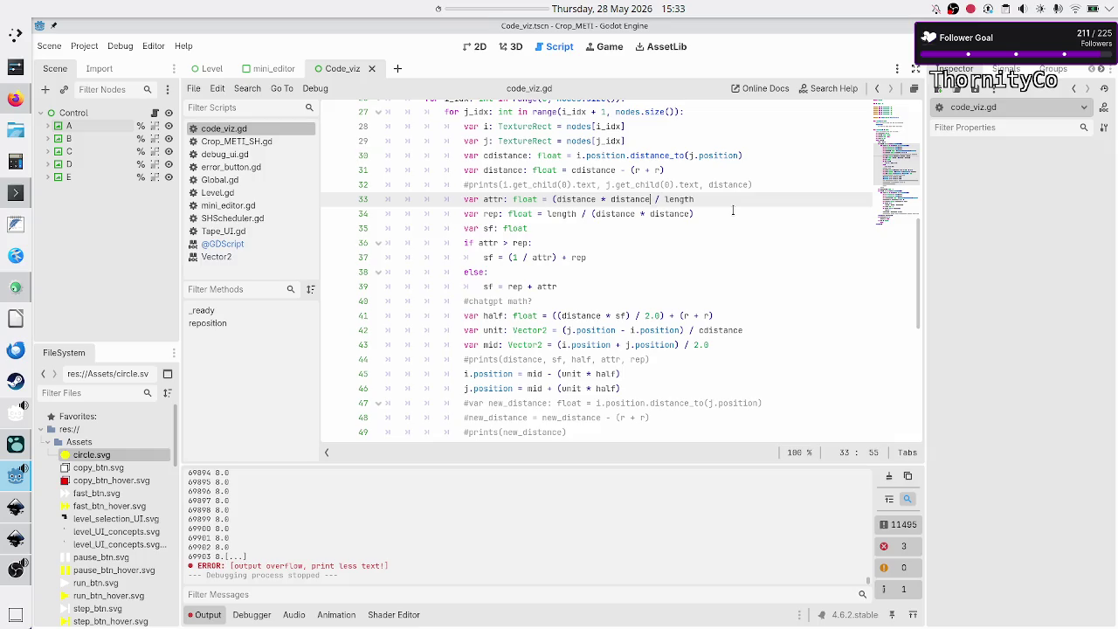
type("distance")
Replace the squared distance in the repulsion formula with distance, then save and run with F5.
key("Escape")
key("Down")
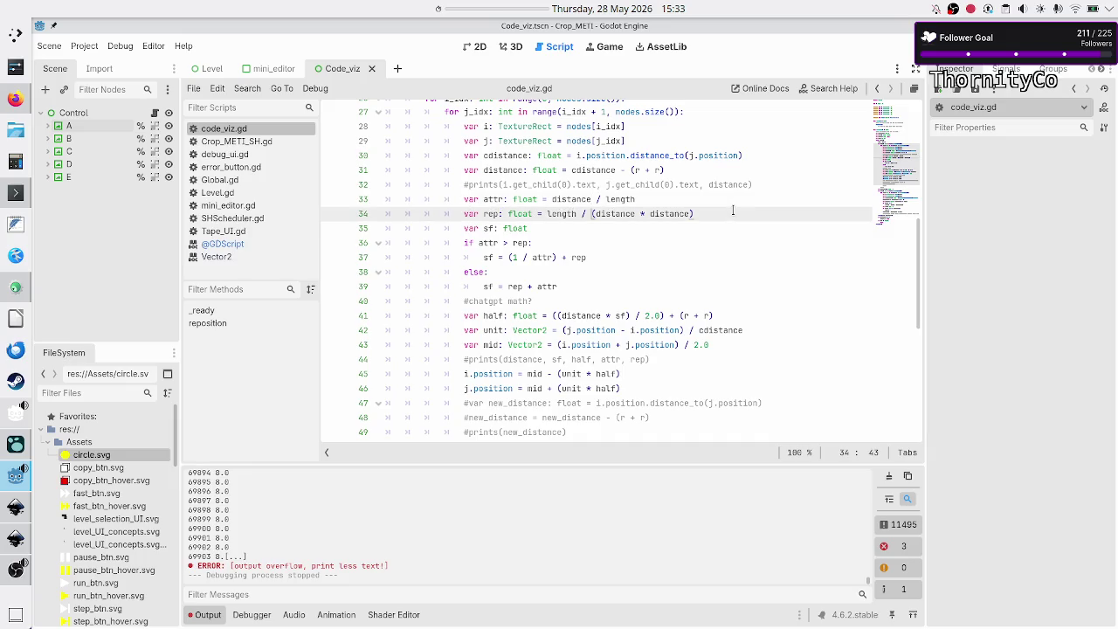
key("ctrl+shift+Right")
key("ctrl+shift+Right")
key("ctrl+shift+Right")
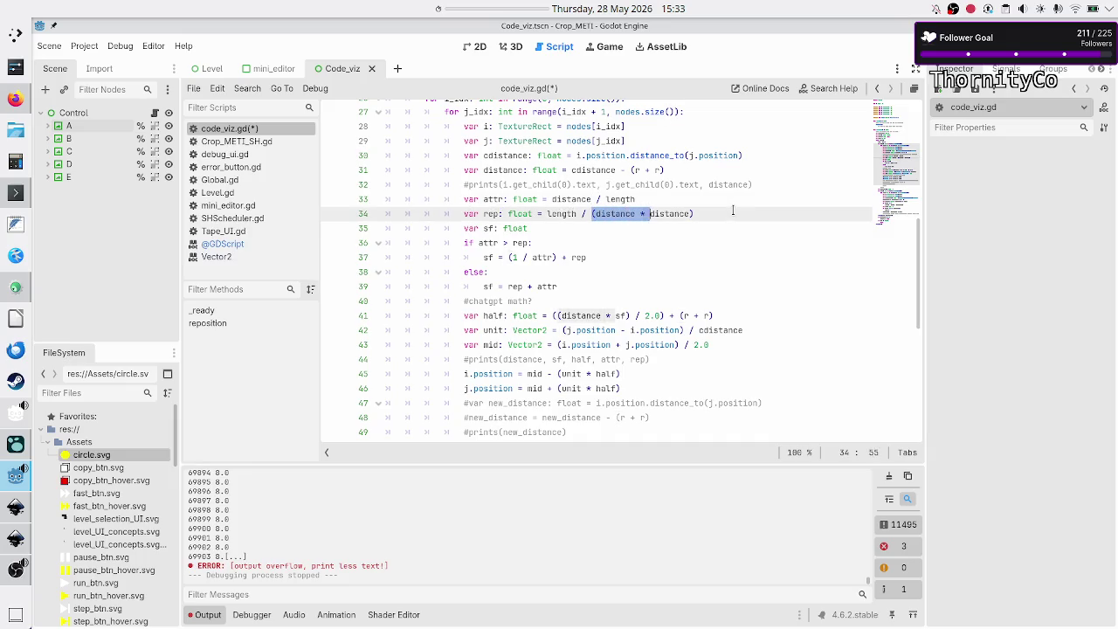
key("BackSpace")
type("dista")
key("Return")
key("Left")
key("Left")
key("Left")
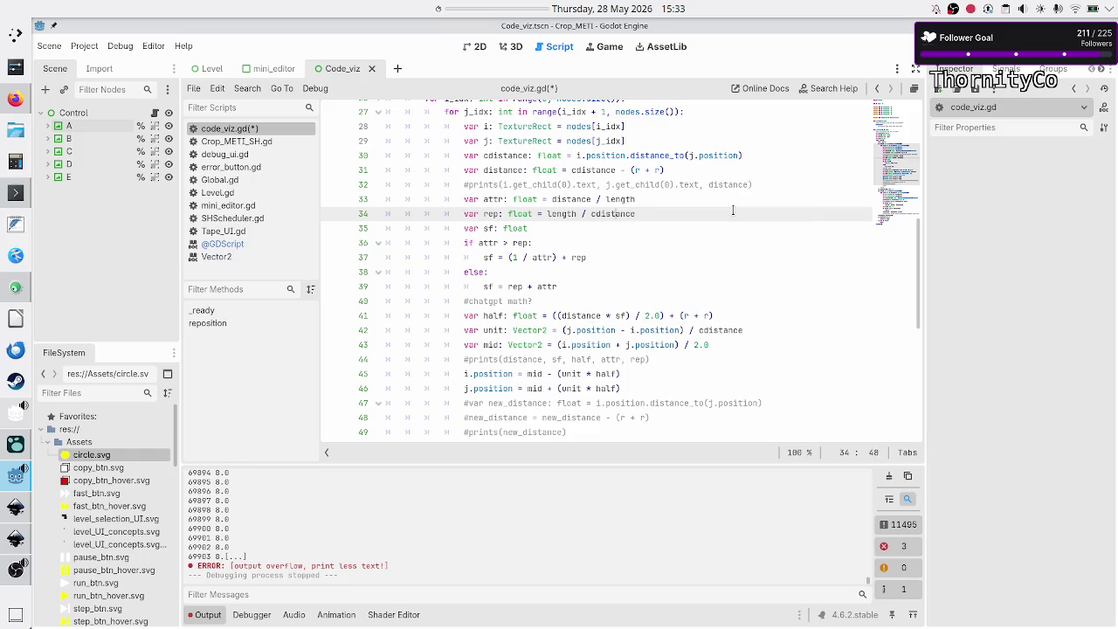
key("BackSpace")
key("F5")
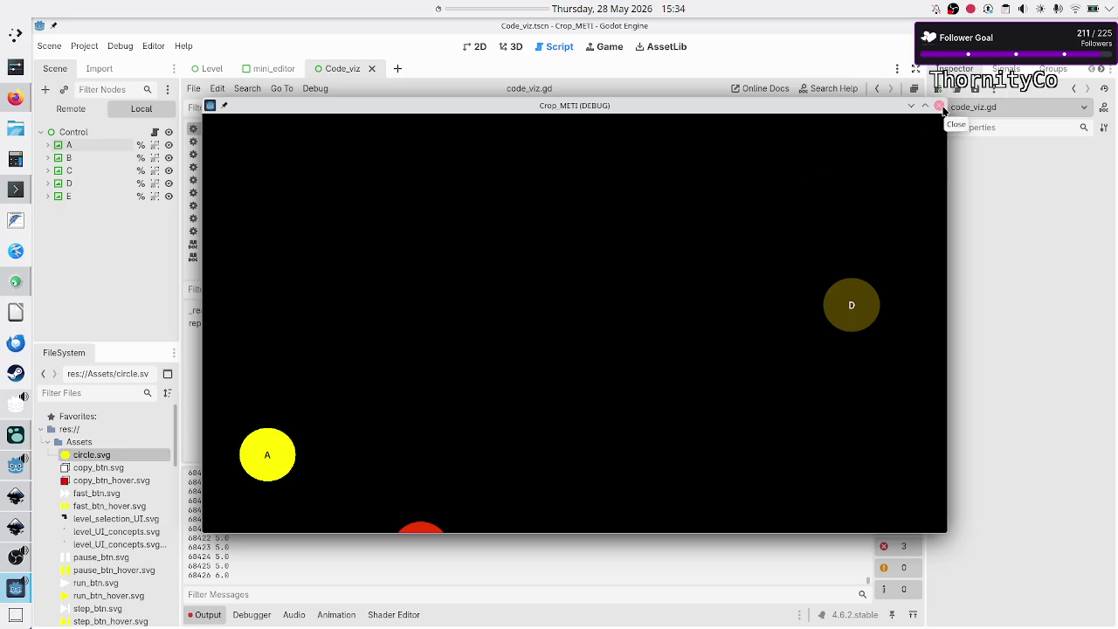
double_click(845, 103)
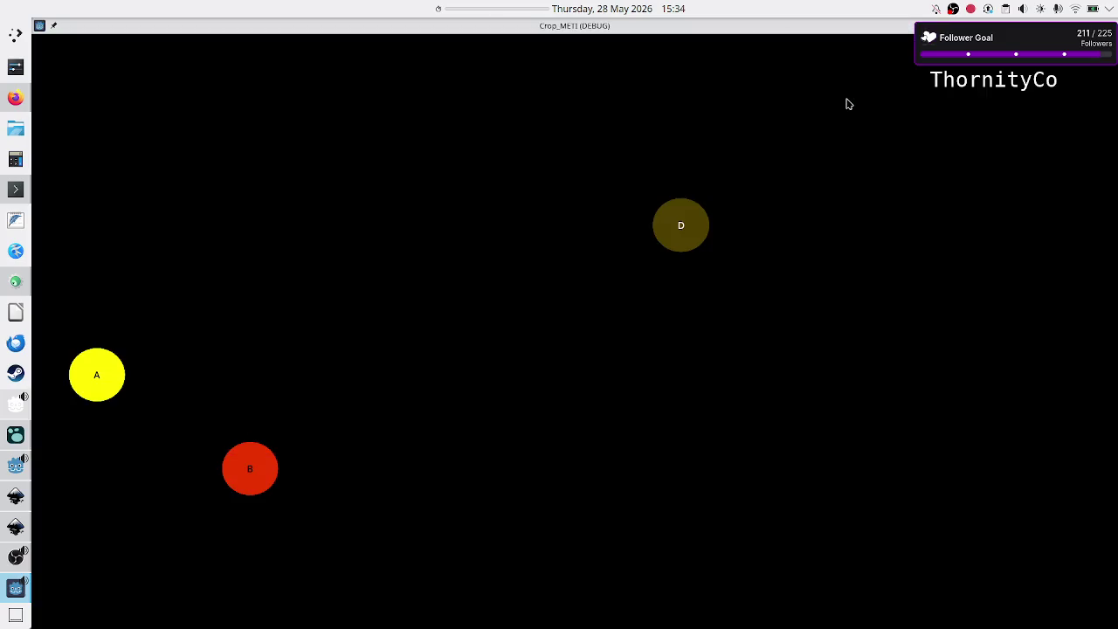
key("super+Page_Up")
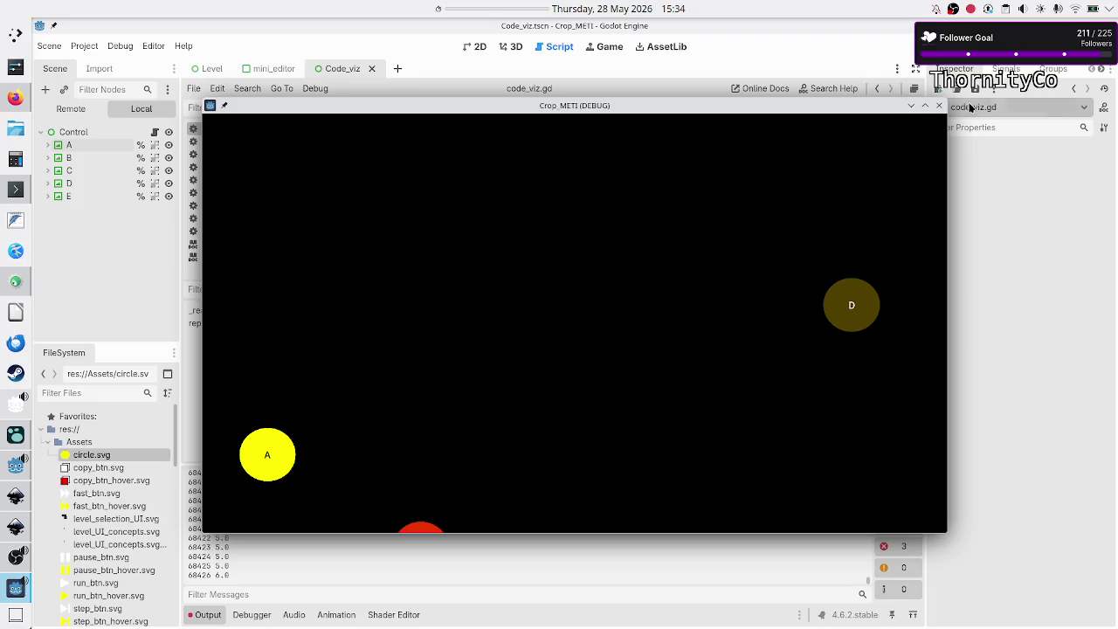
left_click(938, 106)
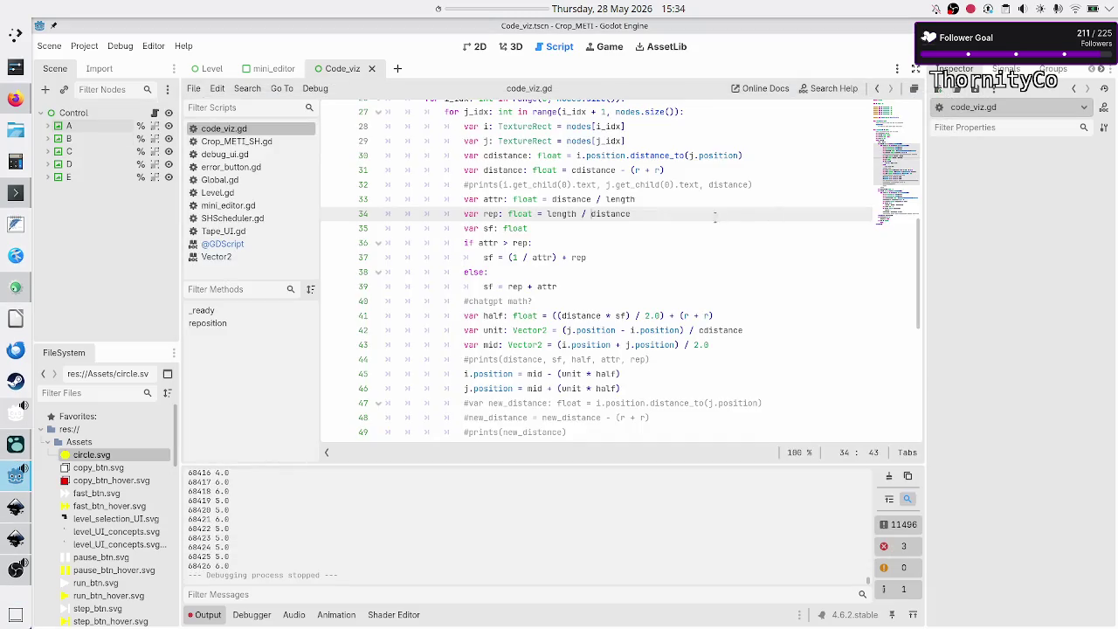
scroll(670, 273, "down", 8)
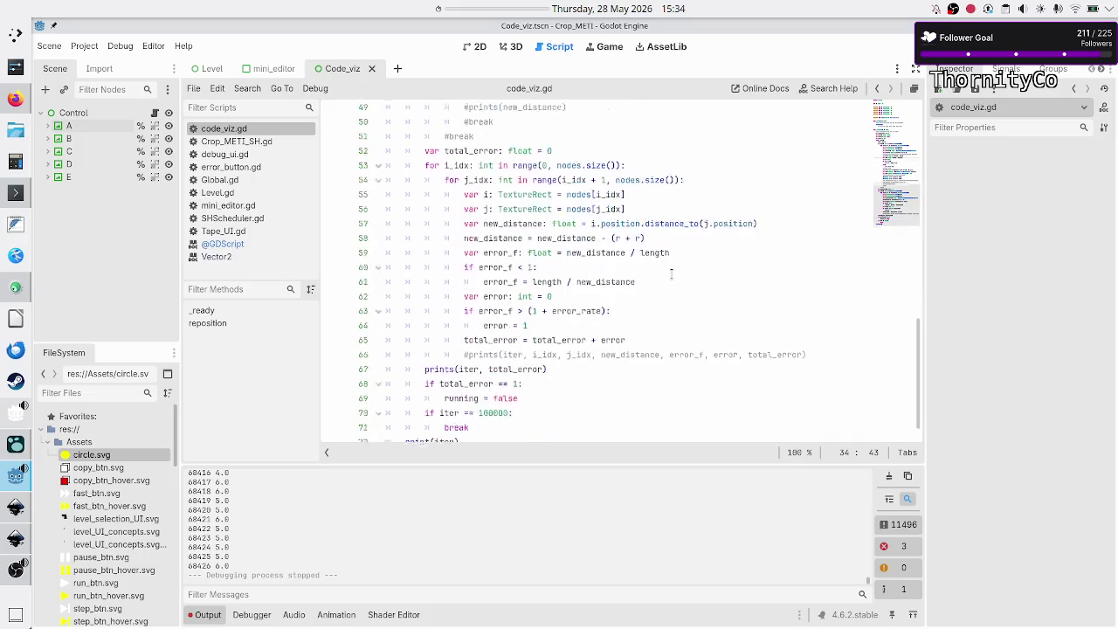
left_click(624, 387)
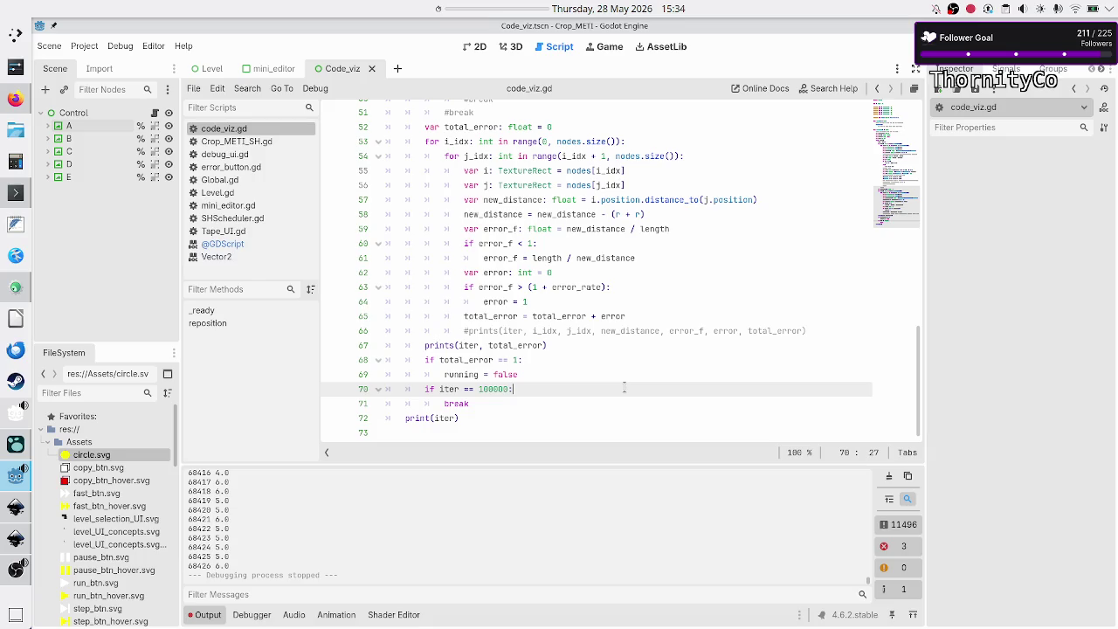
key("Down")
key("Up")
key("Up")
key("Up")
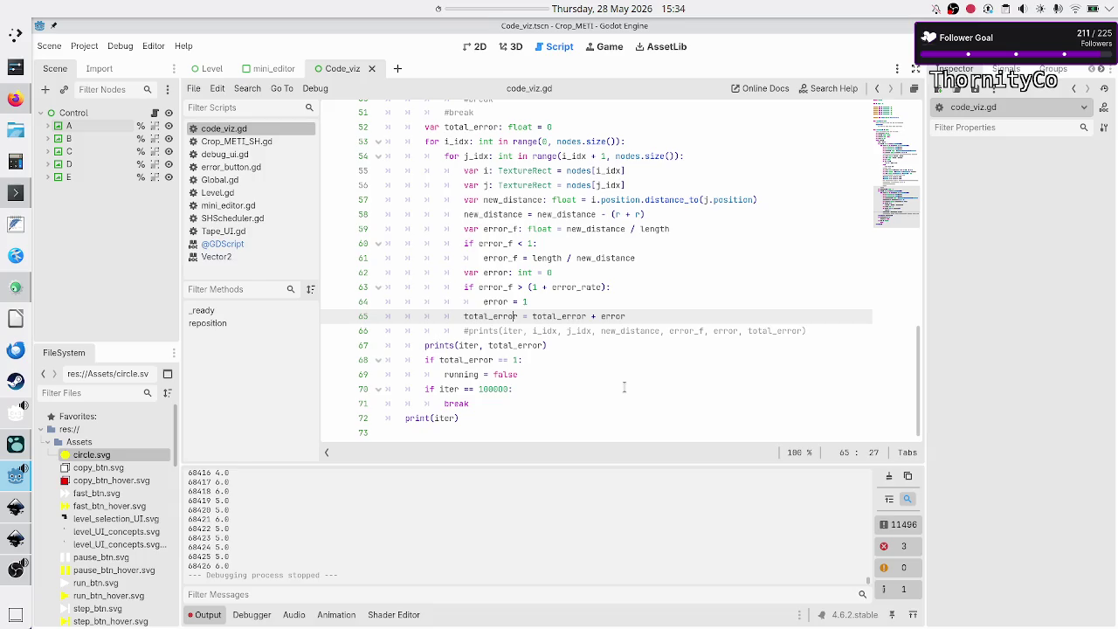
key("Down")
key("Down")
key("Down")
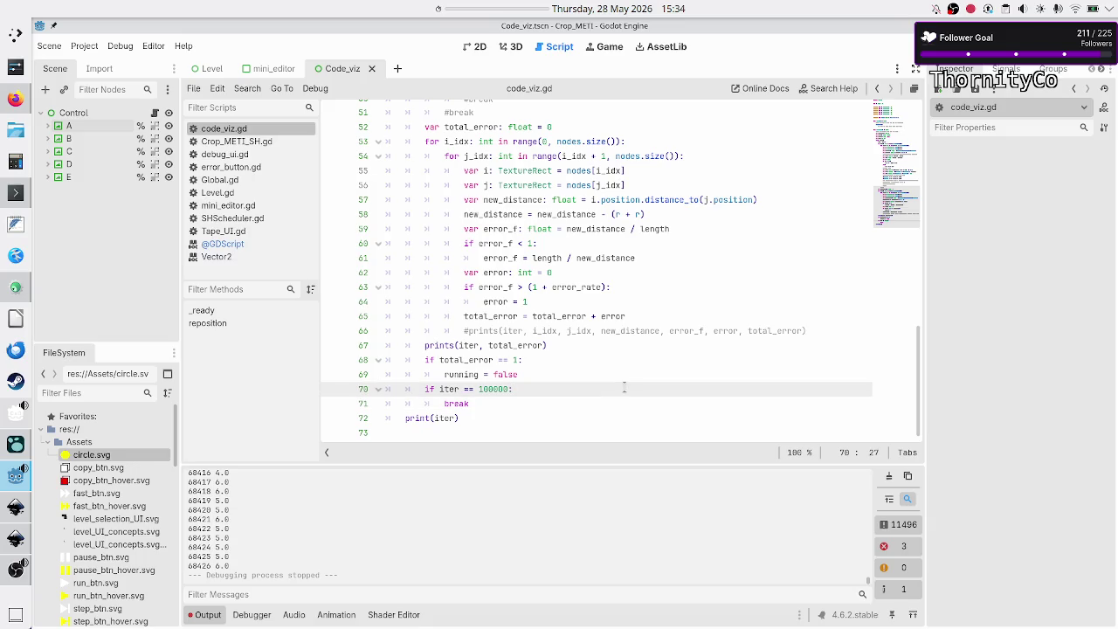
key("Down")
key("Up")
key("Up")
key("Down")
key("Down")
key("Up")
key("Up")
key("Down")
key("Down")
key("Up")
key("Down")
key("Down")
key("Down")
key("Up")
key("Up")
key("Up")
key("Down")
key("Down")
key("Down")
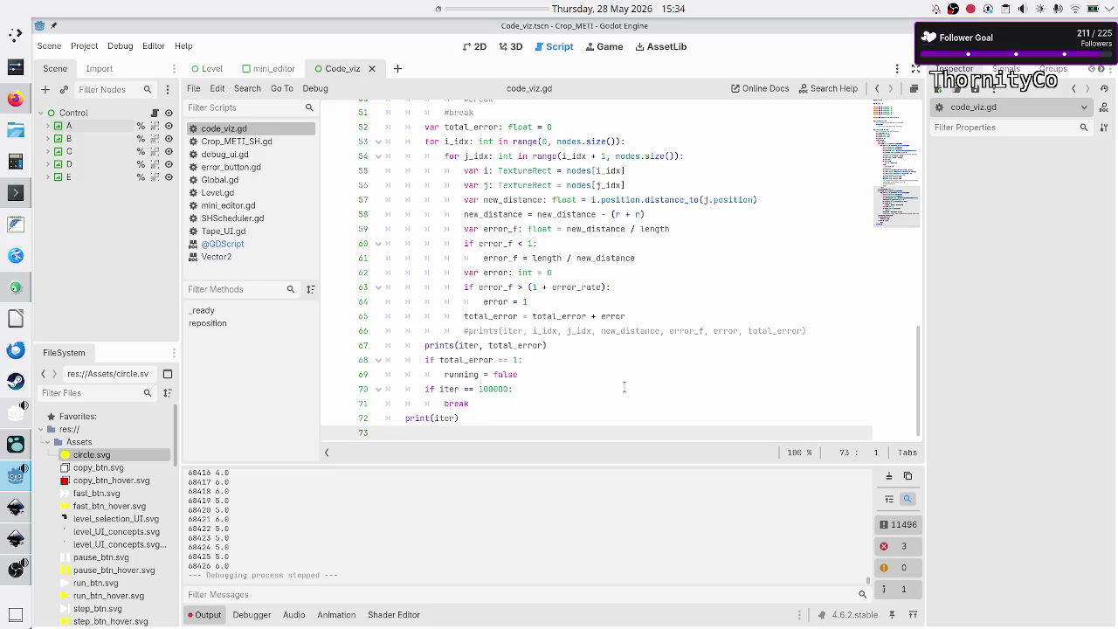
key("Up")
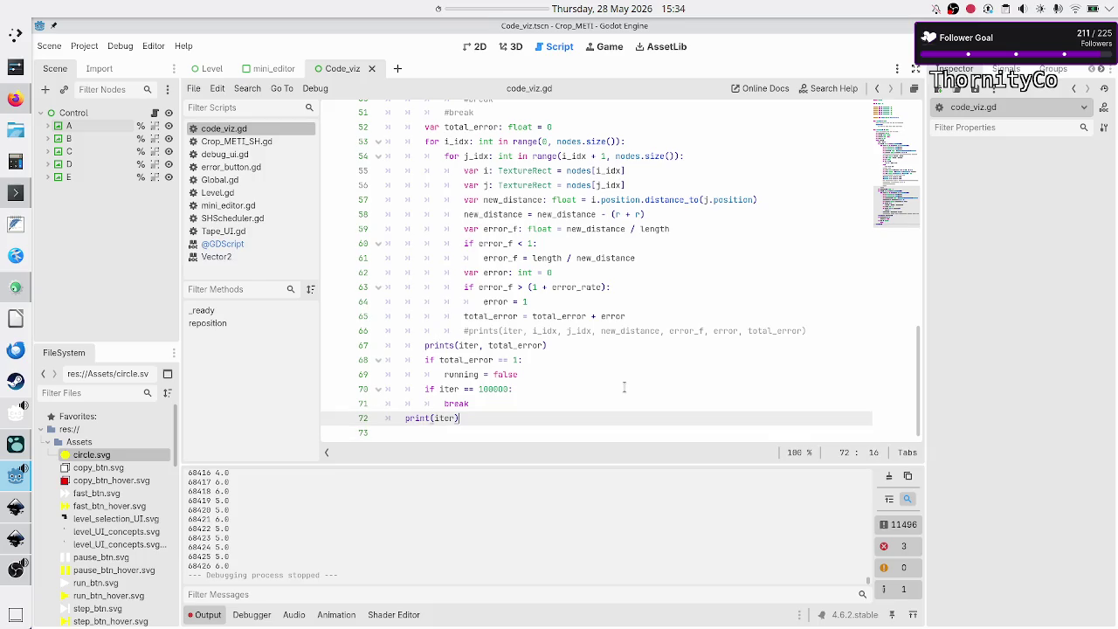
key("Up")
key("Up")
key("Up")
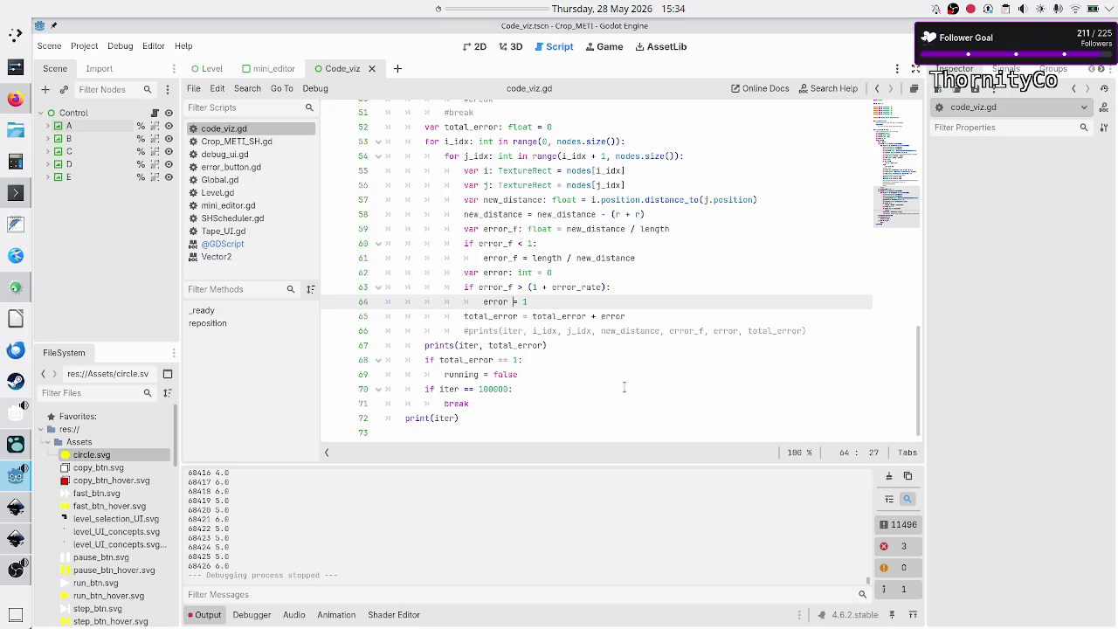
scroll(618, 295, "up", 5)
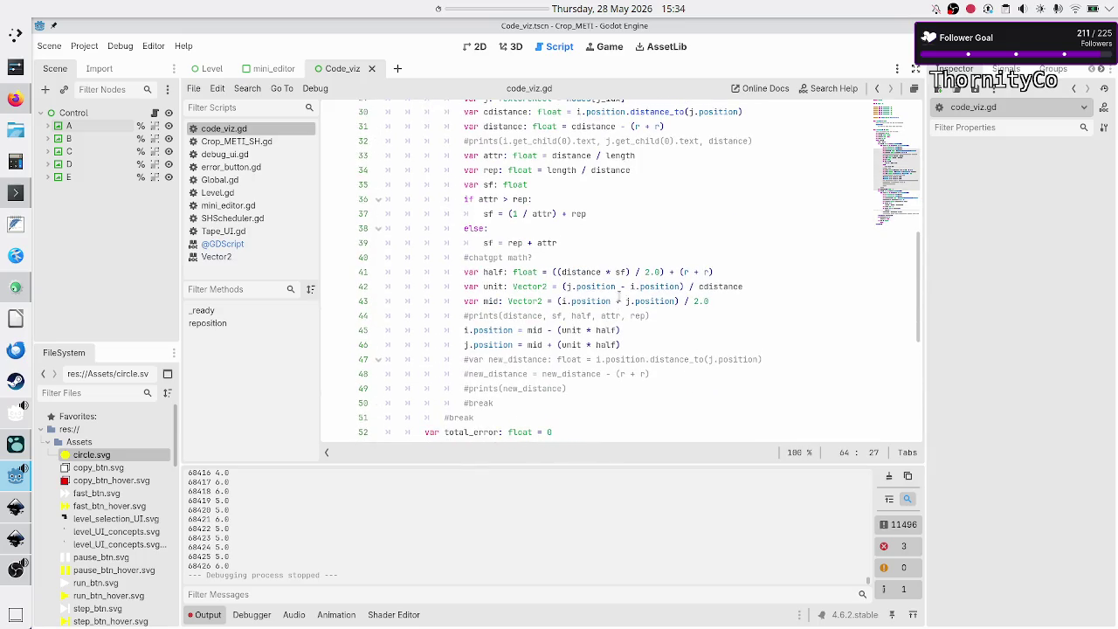
scroll(618, 296, "up", 5)
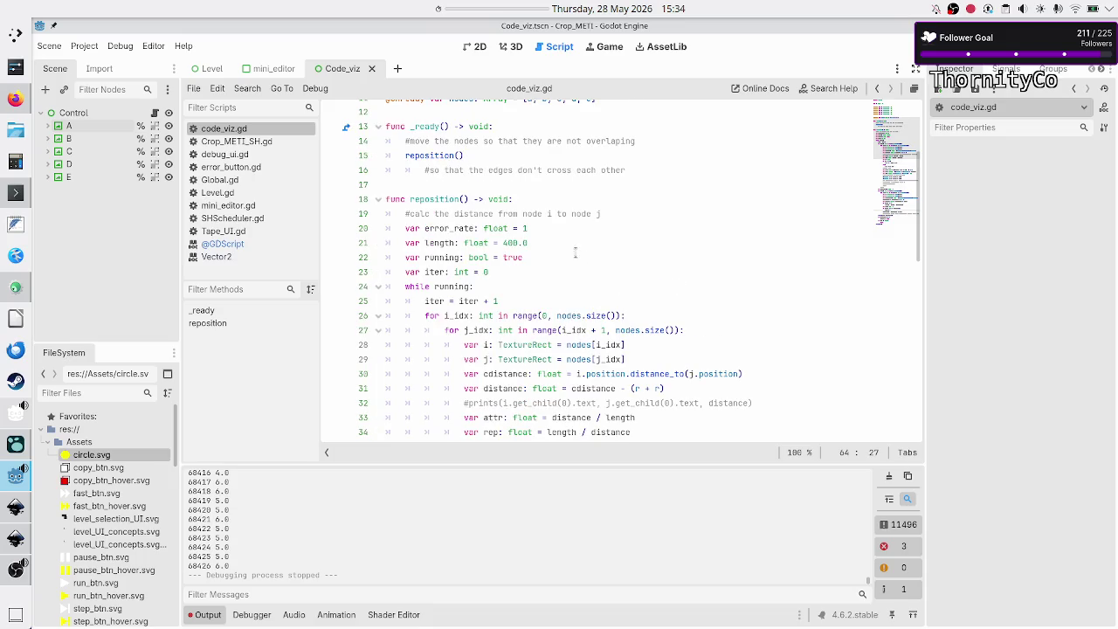
Change the error_rate value on line 20 to 0.25.
left_click(539, 230)
key("BackSpace")
type("0.25")
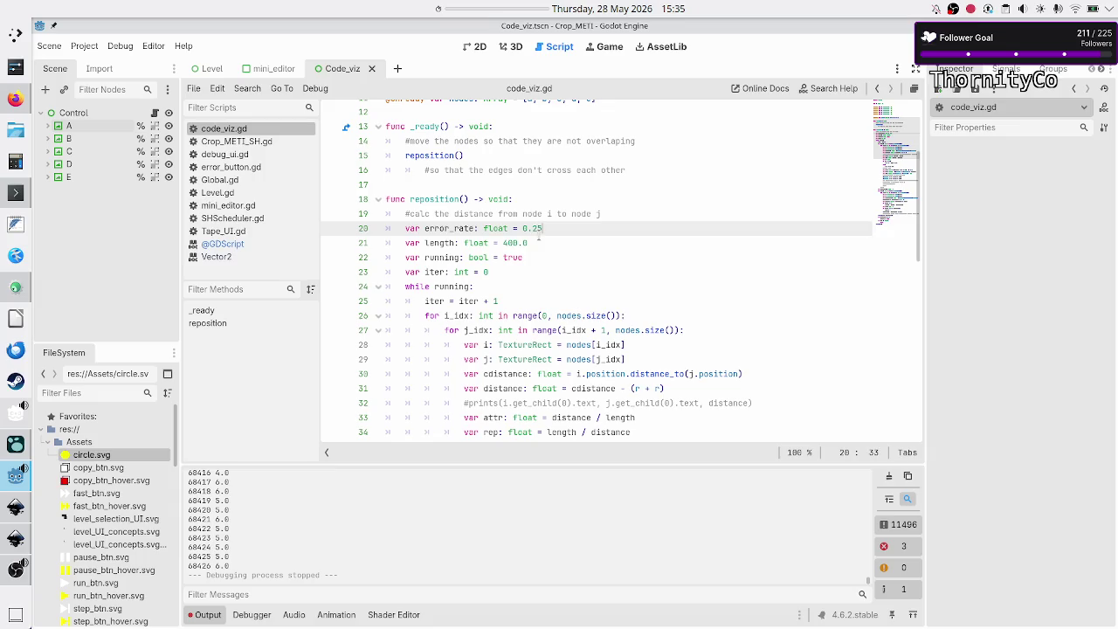
Run the project, stop the debug game, and return to the force-equation sketch.
key("F5")
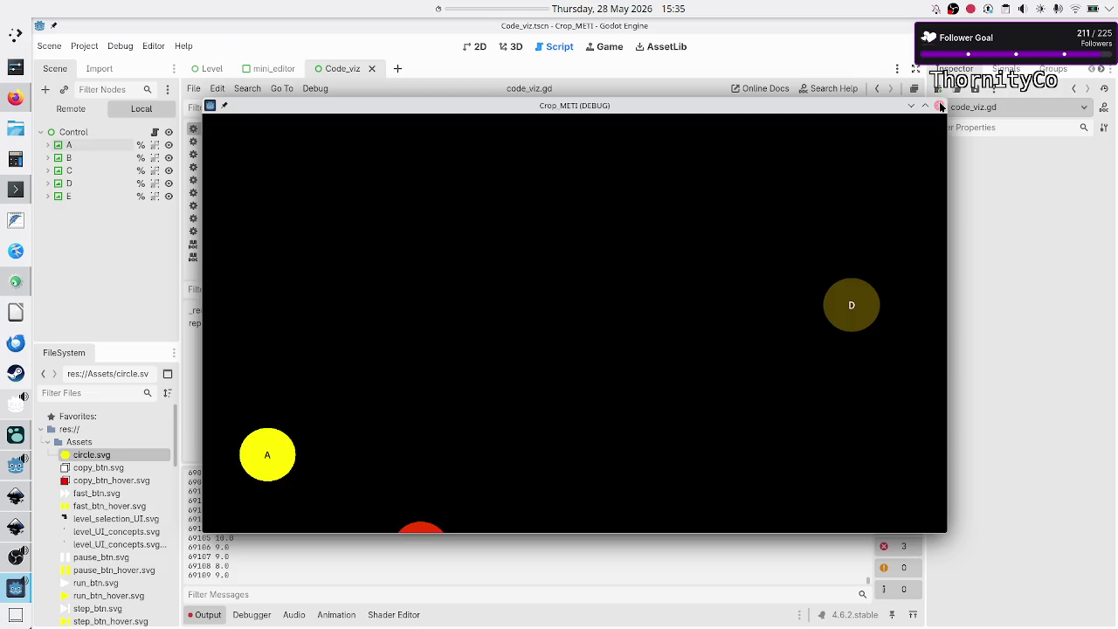
left_click(939, 106)
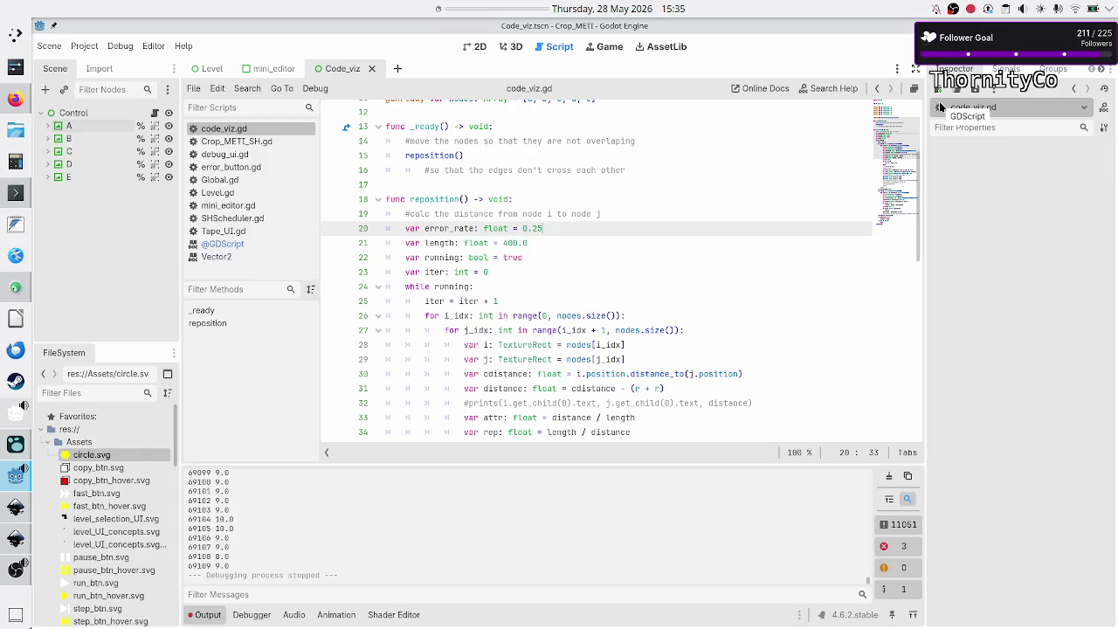
left_click(12, 99)
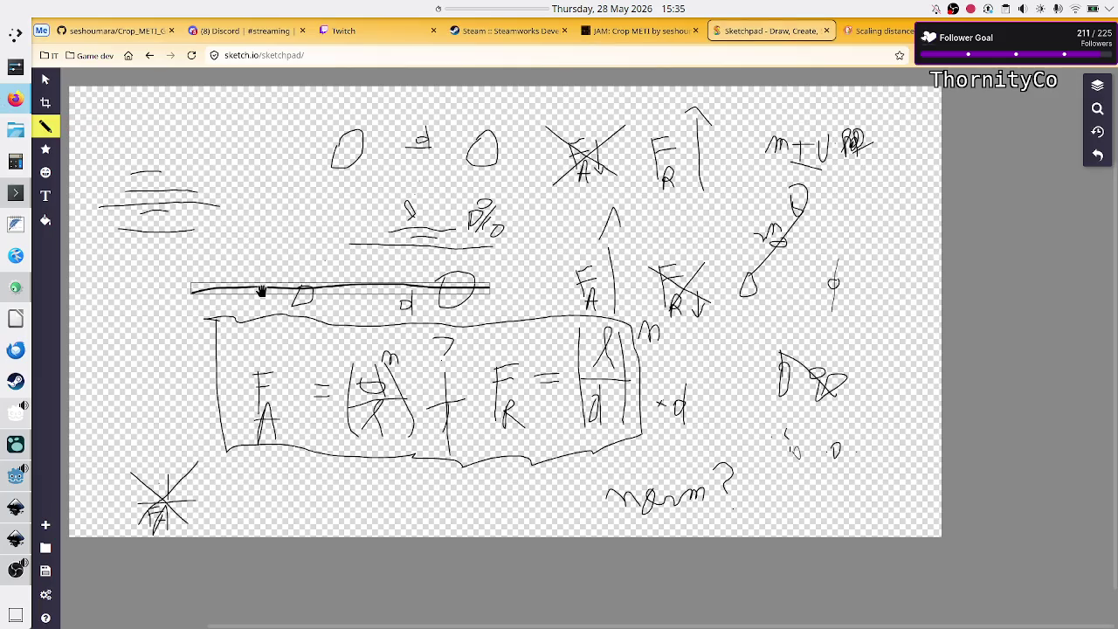
Move the D shape to the line's left end and the circle to its right end, then start a blank text editor.
left_click(305, 299)
left_click_drag(303, 300, 190, 295)
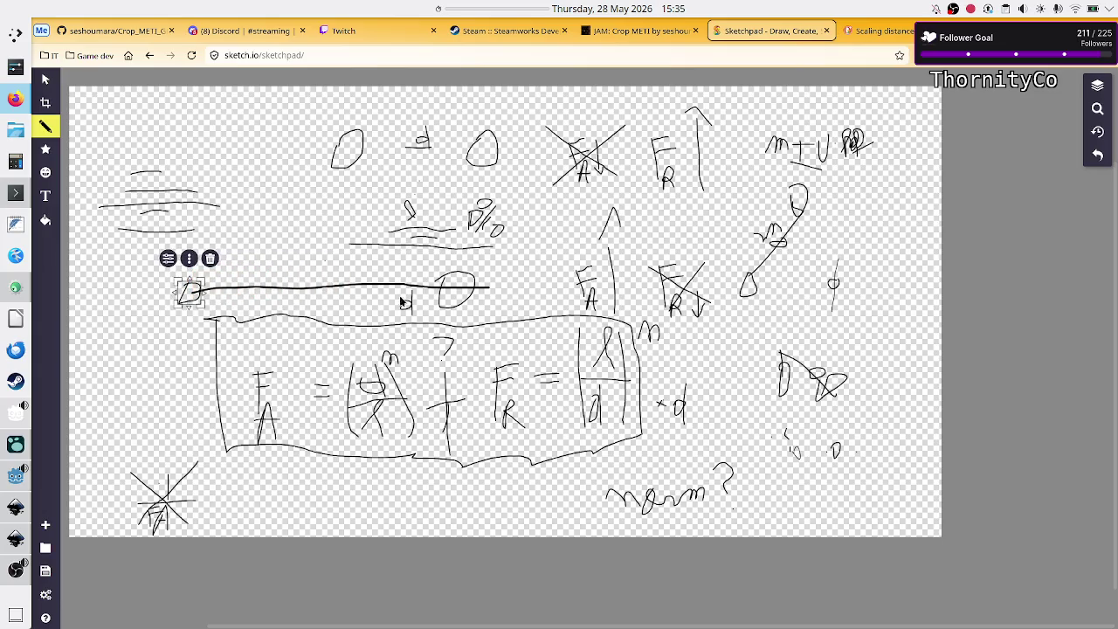
left_click(460, 299)
left_click_drag(459, 299, 492, 297)
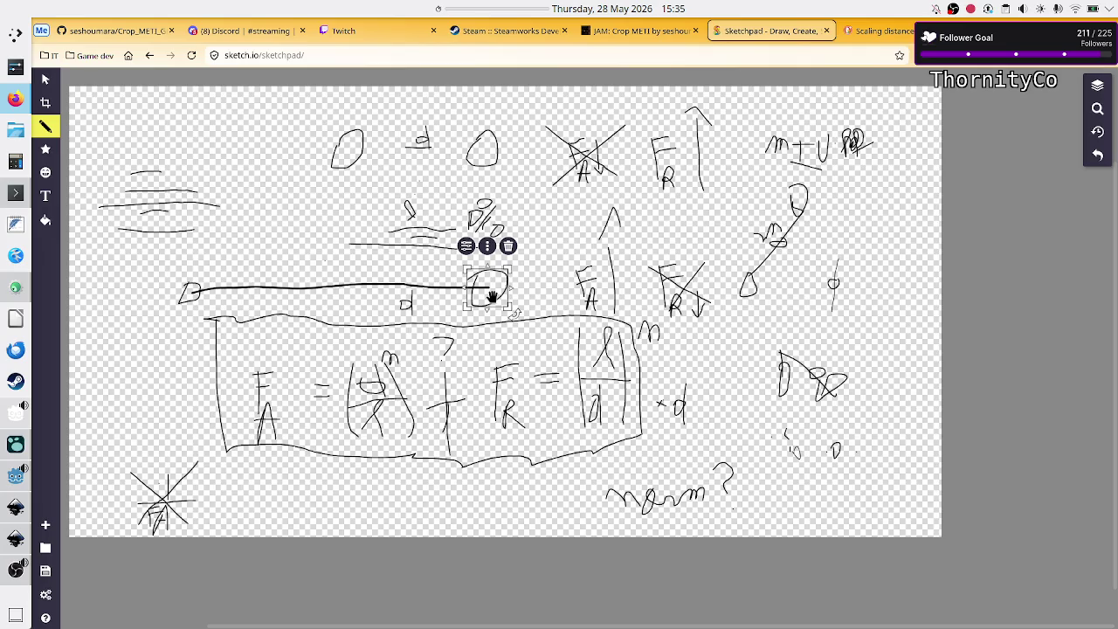
left_click(167, 367)
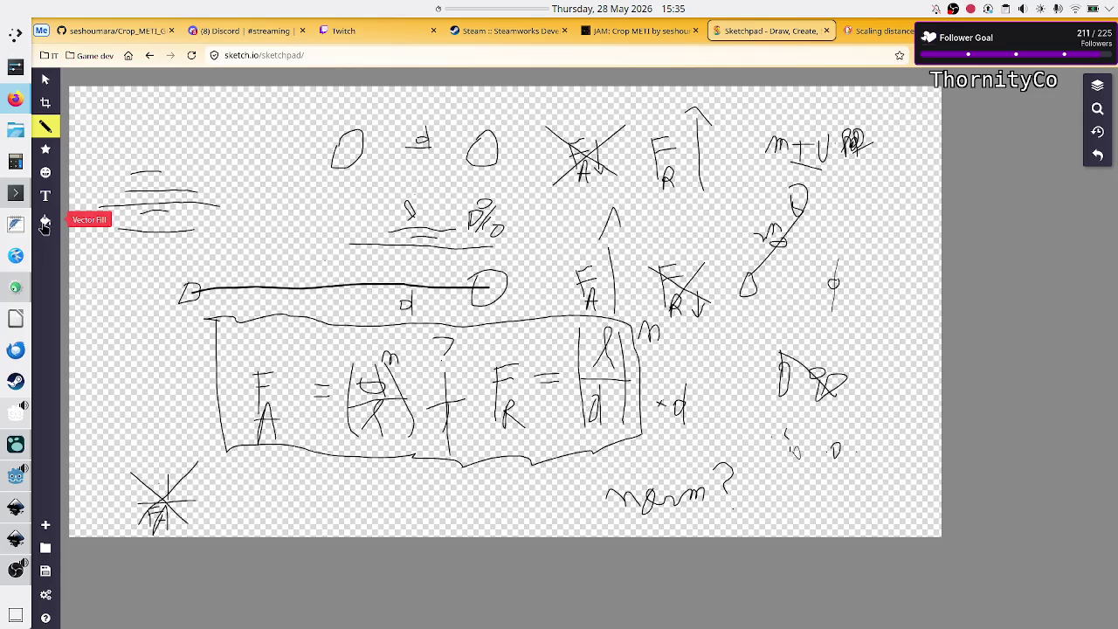
left_click(15, 225)
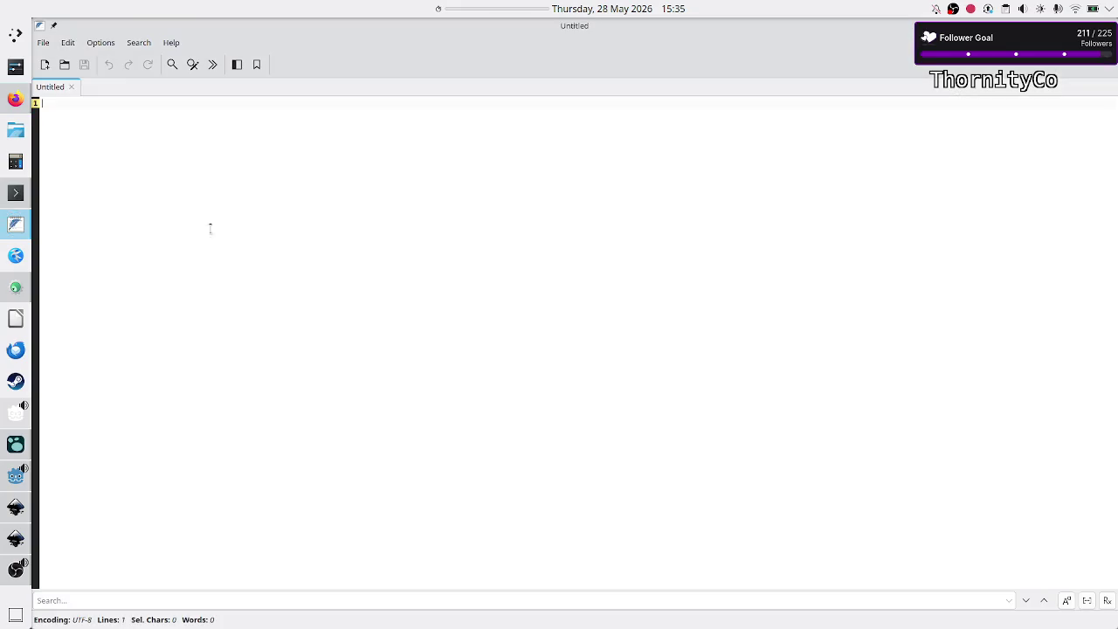
Note 'd>>>l' and 'Fa= 4' on separate lines of the untitled note, then go back to Godot.
mouse_move(475, 35)
left_mouse_down()
mouse_move(626, 130)
mouse_move(746, 132)
mouse_move(876, 154)
mouse_move(977, 129)
left_mouse_up()
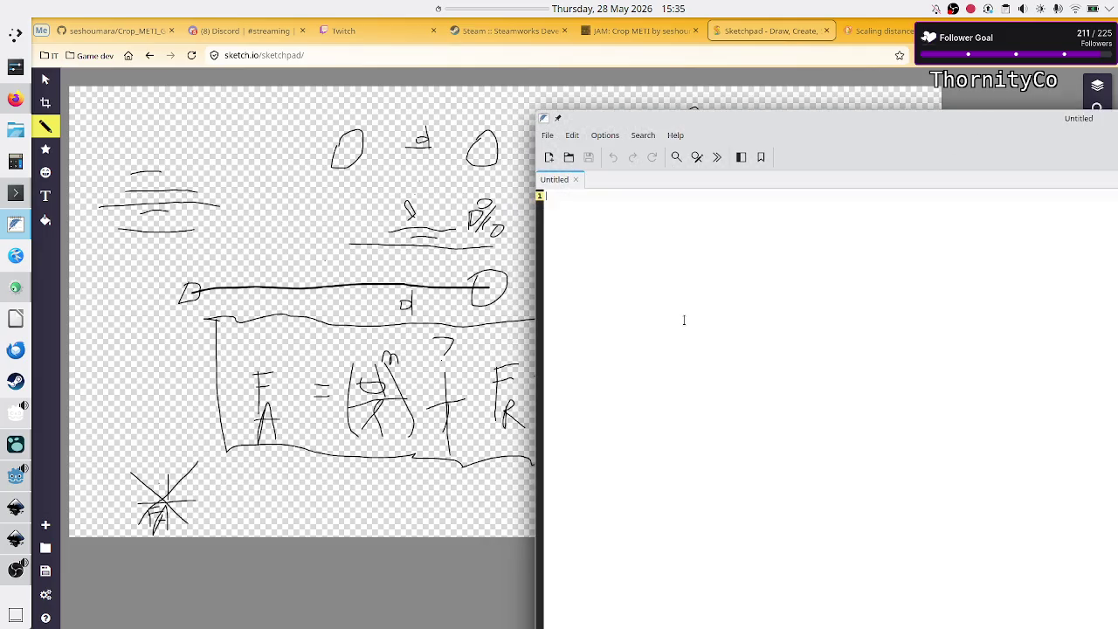
type("d>>>")
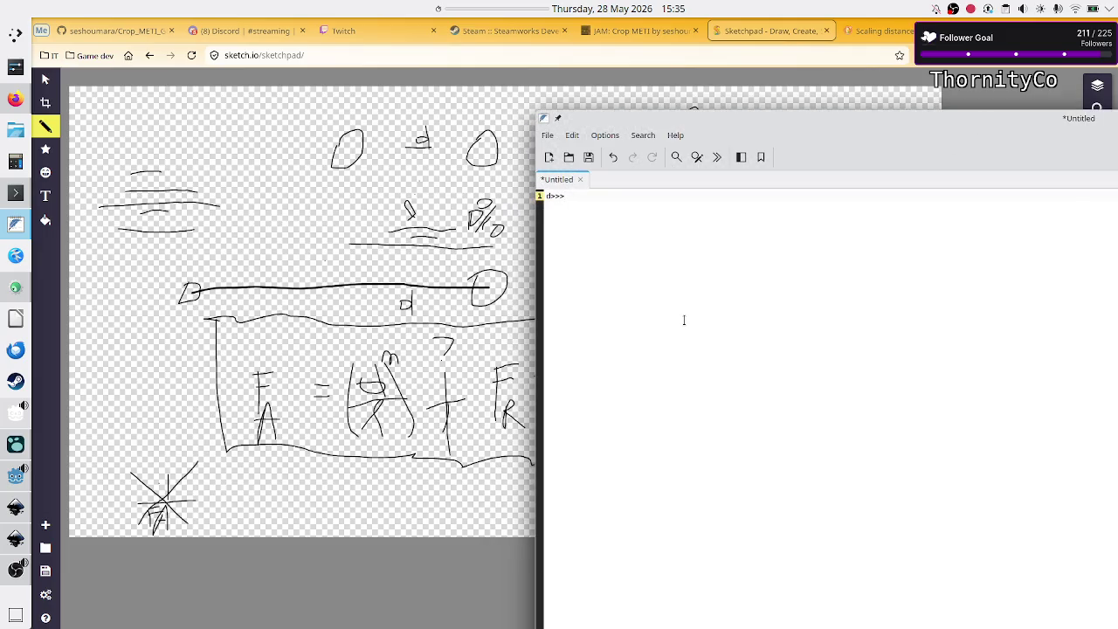
type("|")
key("Return")
key("Return")
type("at")
key("BackSpace")
key("BackSpace")
type("Fa=")
type(" d/")
type("l")
key("BackSpace")
key("BackSpace")
type("4")
key("alt+Tab")
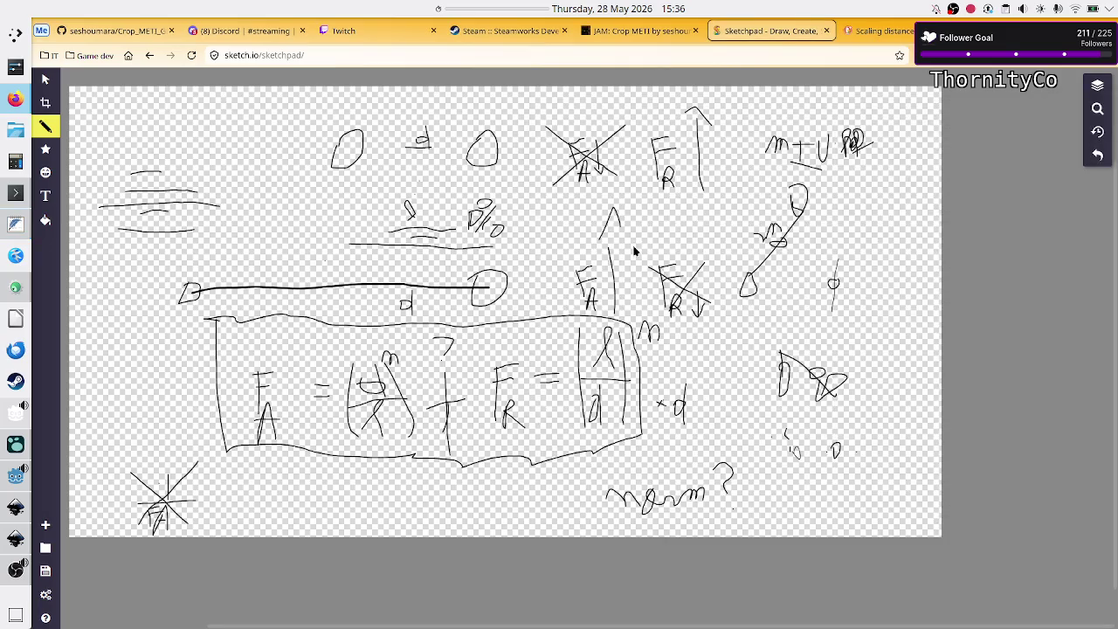
left_click(13, 478)
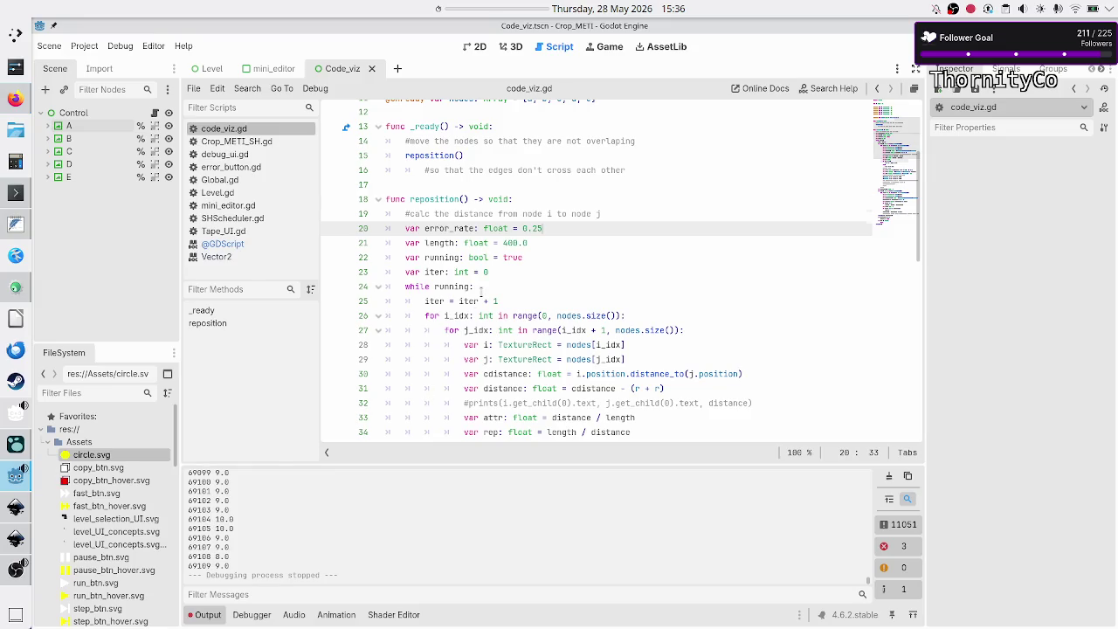
Review the attr and rep calculations on lines 33–34 of reposition().
scroll(481, 291, "down", 3)
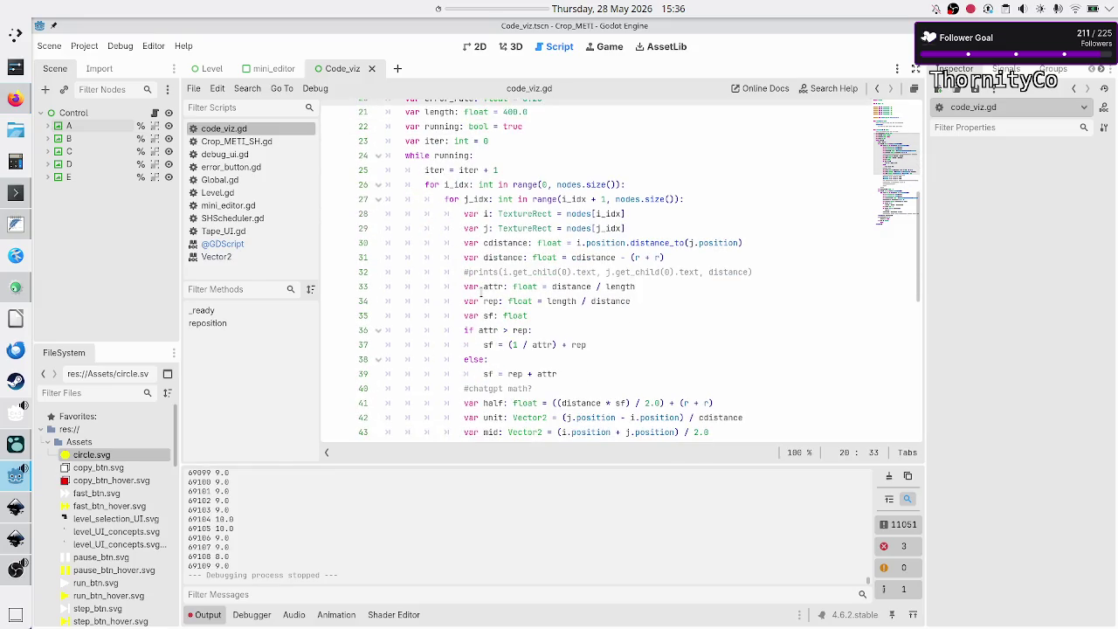
left_click(572, 286)
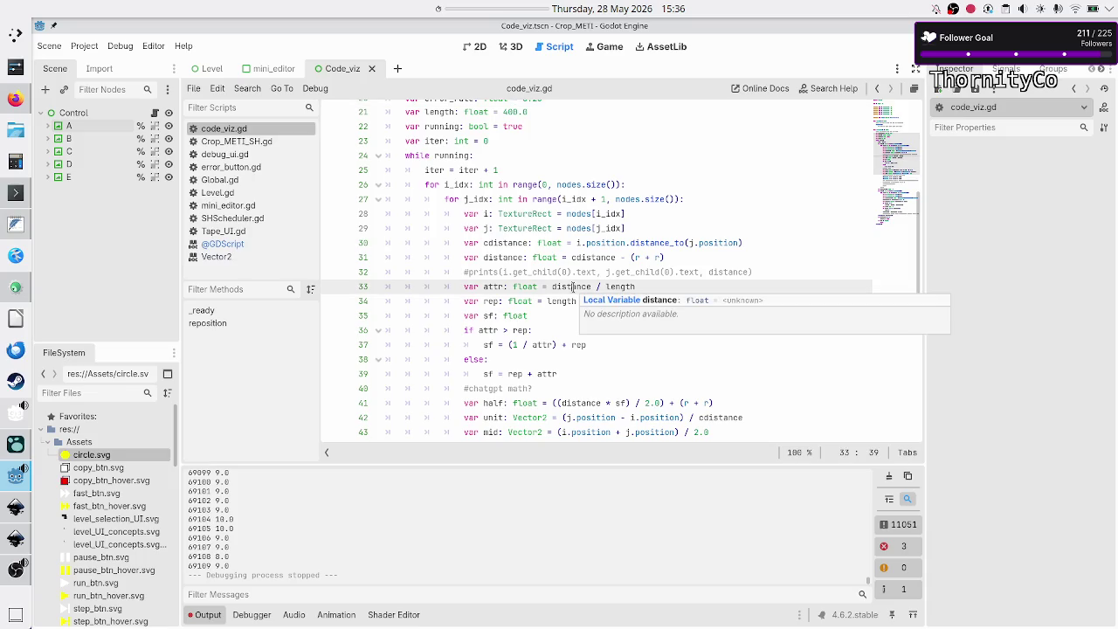
left_click(628, 288)
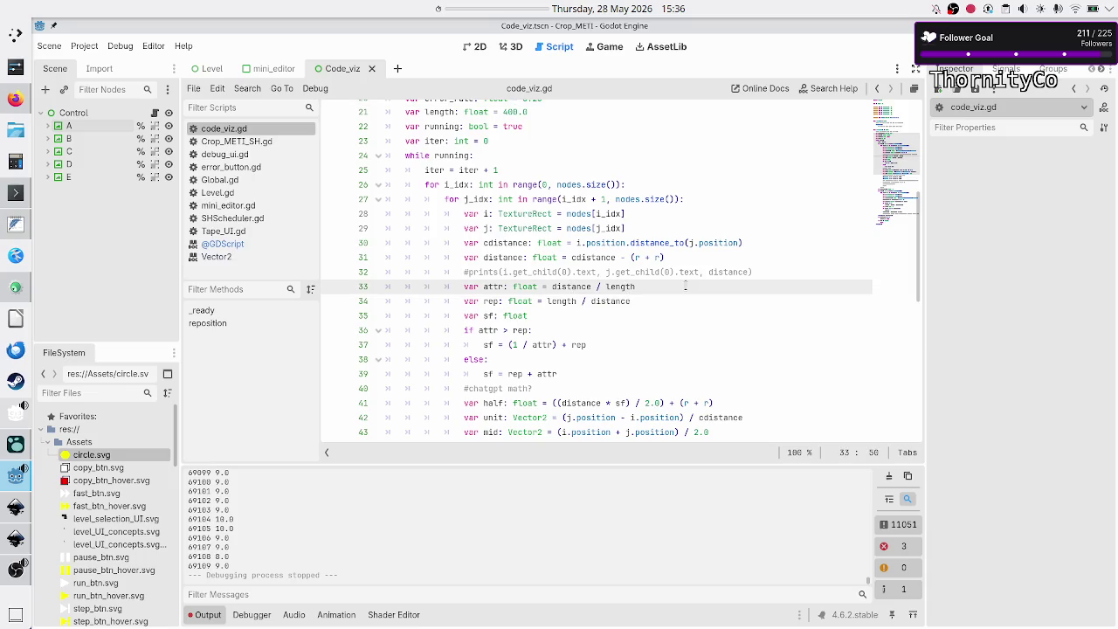
key("Down")
key("Down")
key("Down")
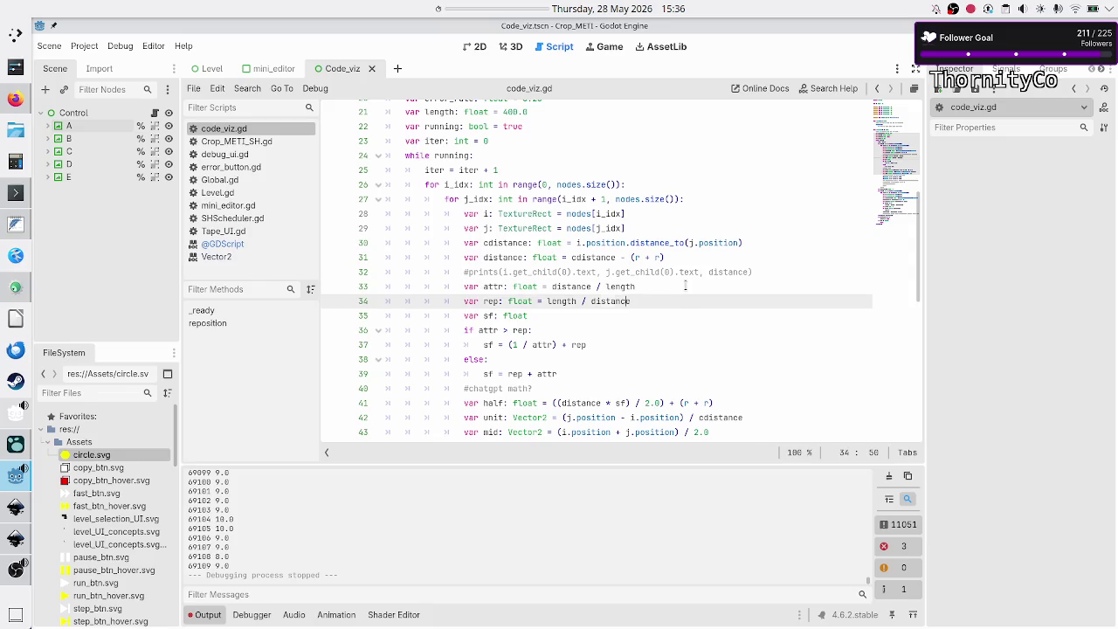
key("Up")
key("Up")
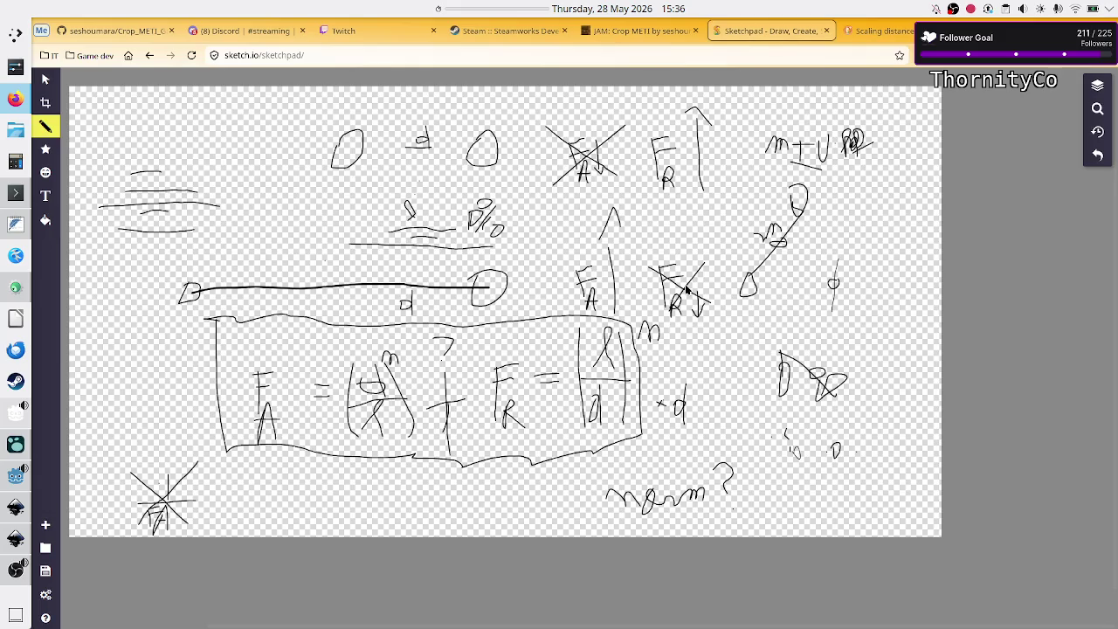
Add a line 'Fr=0.25' under 'Fa= 4' in the notes.
key("alt+Tab")
key("alt+Tab")
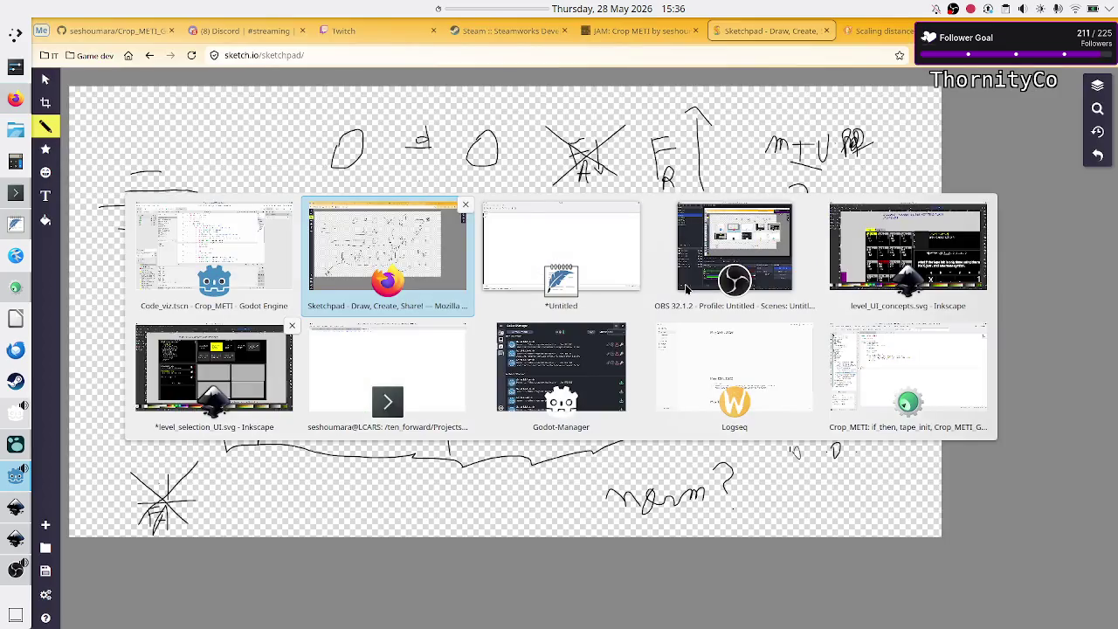
key("Return")
type("Fr=0.")
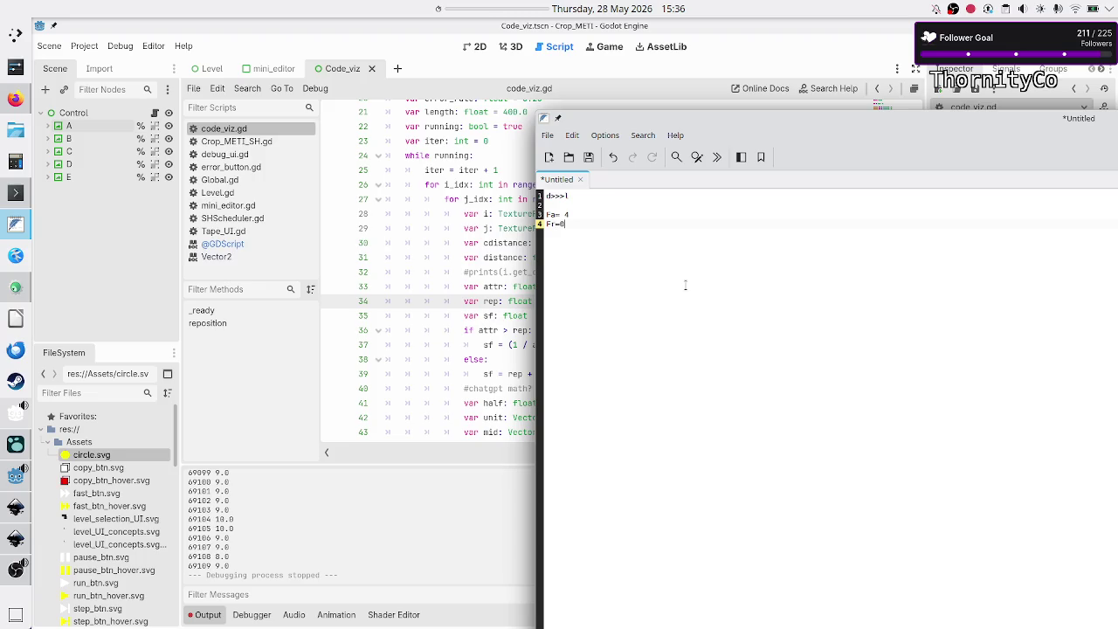
type("25")
Add the calculation '1/4 = 0.25 + 0.25 = 0.5' below the Fr line in the notes.
left_click_drag(696, 115, 773, 102)
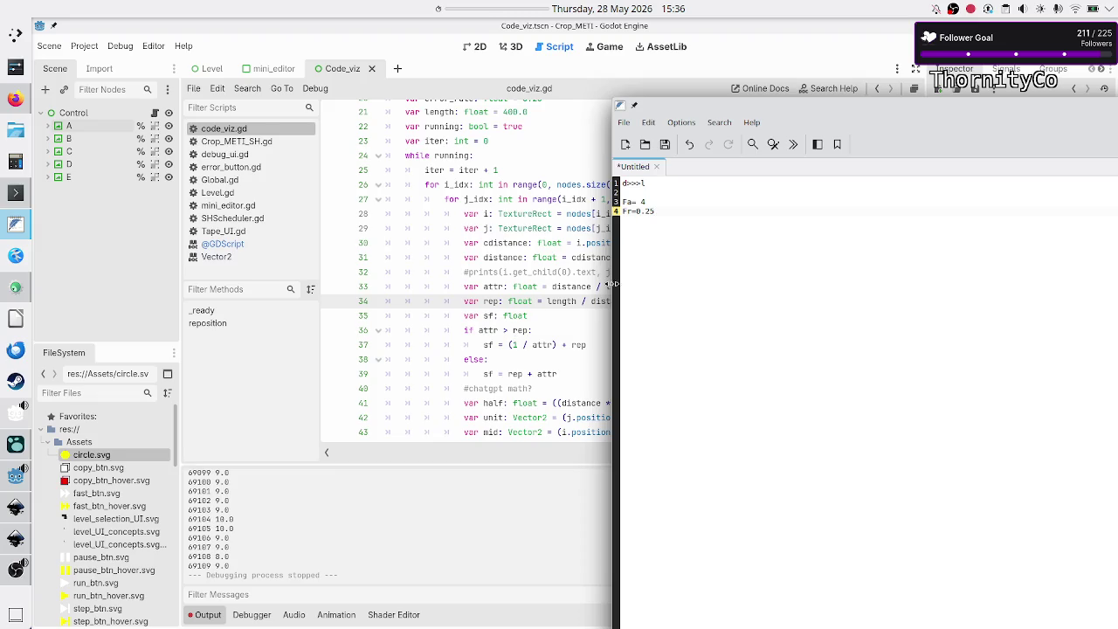
left_click(662, 200)
left_click(810, 213)
key("Return")
key("Return")
type("1/4 = ")
type("0.2")
type("5")
key("BackSpace")
key("BackSpace")
key("BackSpace")
key("ctrl+z")
type("+ 0.")
type("25")
type("5")
Compare against the position update lines 41–49 in code_viz.gd, then return to the notes.
scroll(499, 264, "down", 6)
triple_click(499, 262)
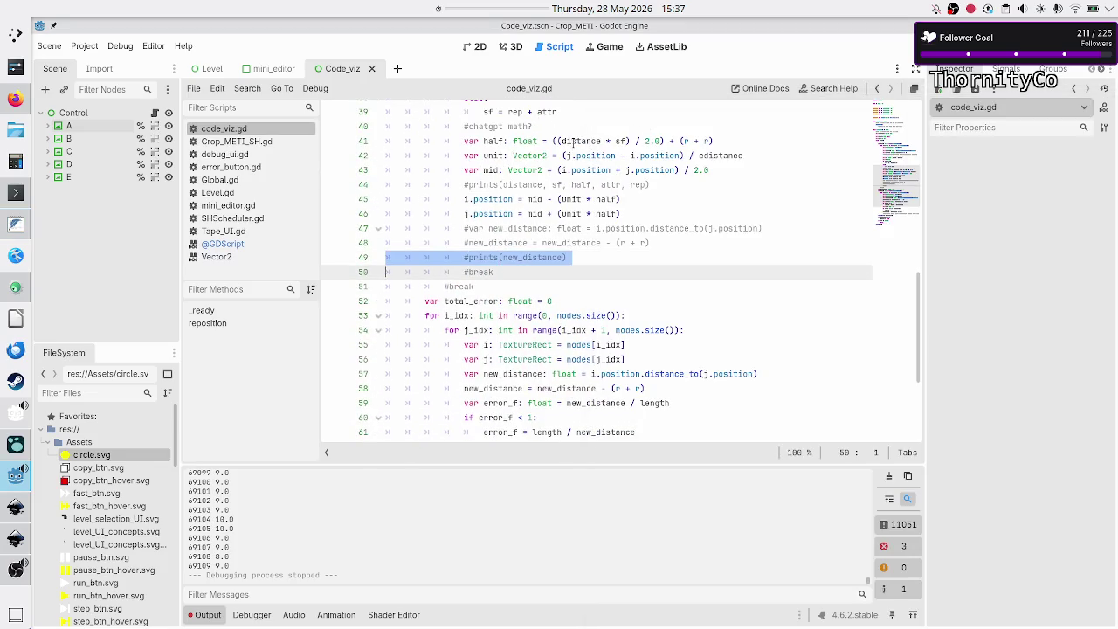
left_click(584, 140)
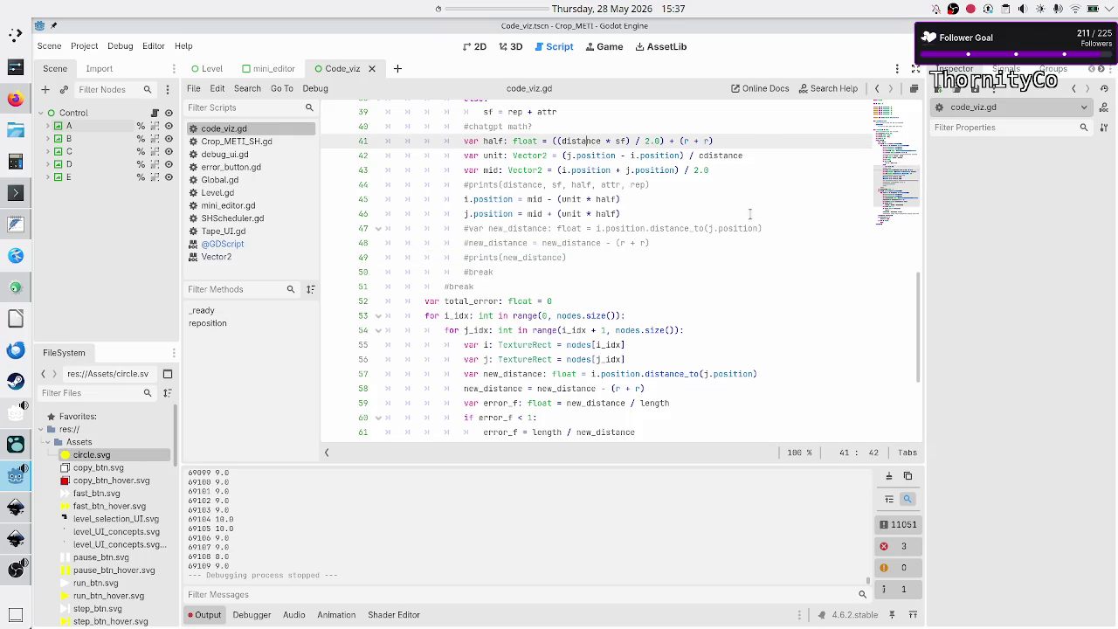
key("alt+Tab")
Add l=100 and d=400 as new lines at the top of the notes.
key("Up")
key("Up")
key("Up")
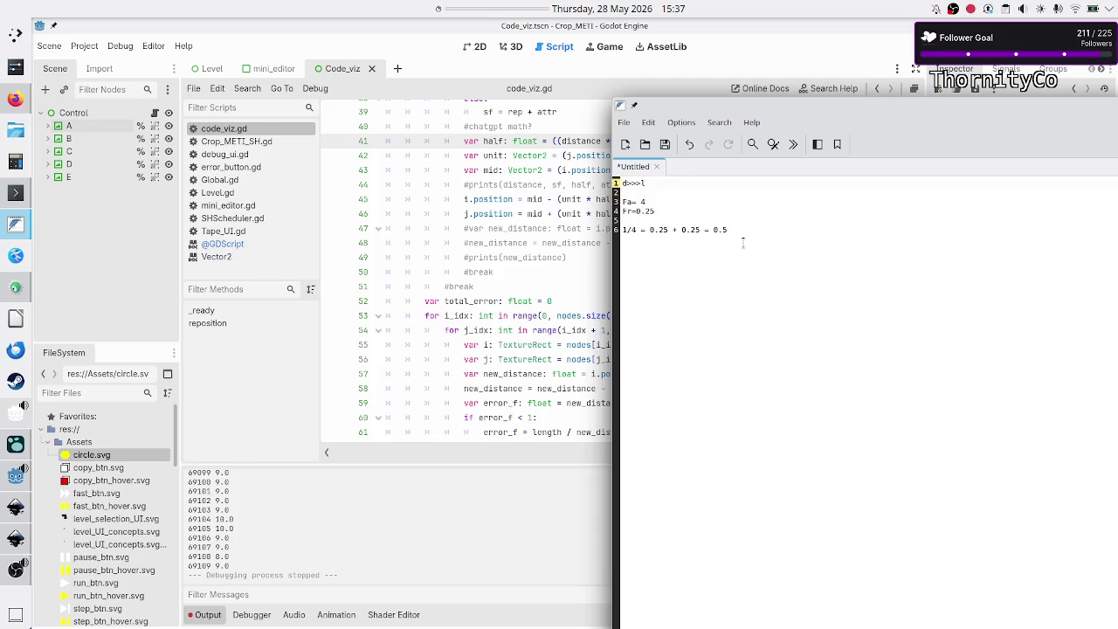
key("Return")
key("Return")
key("Up")
key("Up")
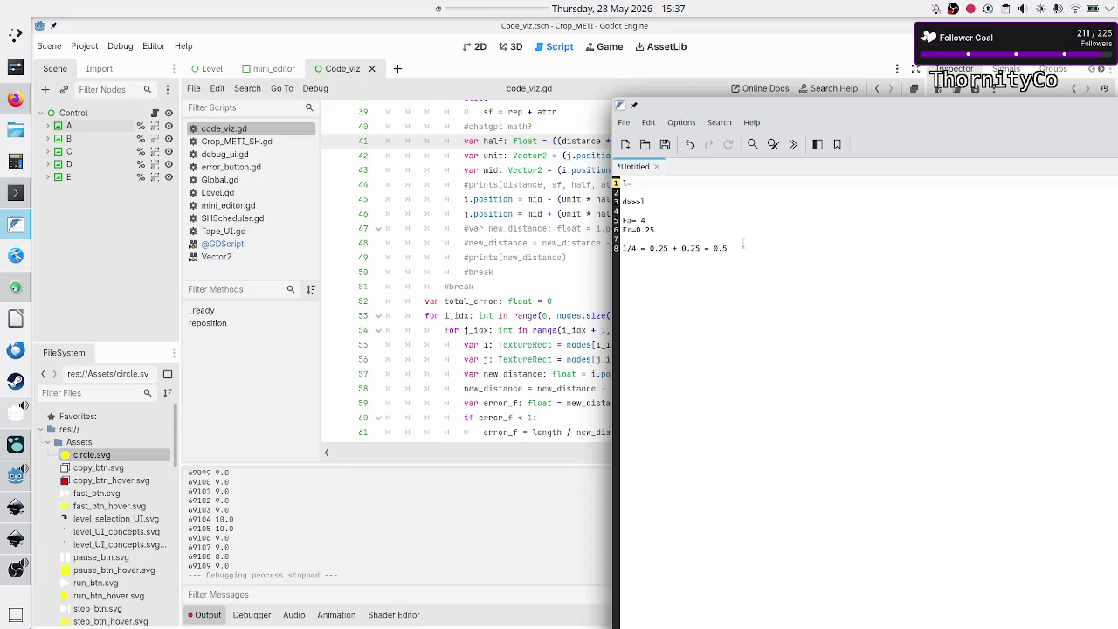
type("100")
key("Return")
type("d=")
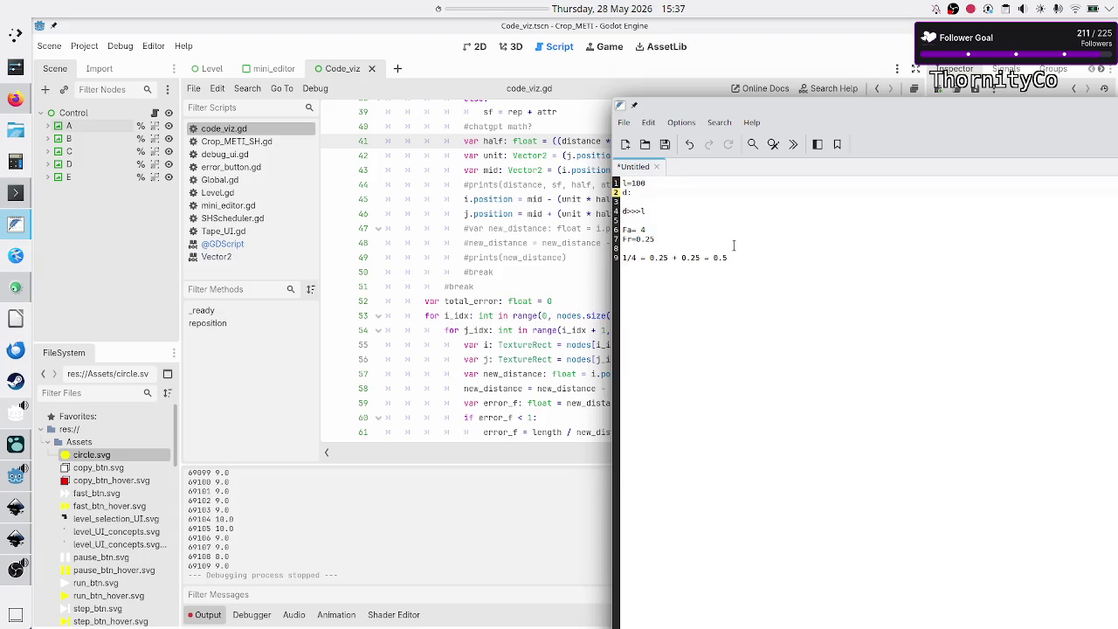
type("400")
key("BackSpace")
type("=")
key("Down")
Append 'new_d = d *0.5 = 200' and 'half = 200/2 = 100' at the bottom of the notes.
left_click(734, 246)
key("Down")
key("Return")
type("new_d")
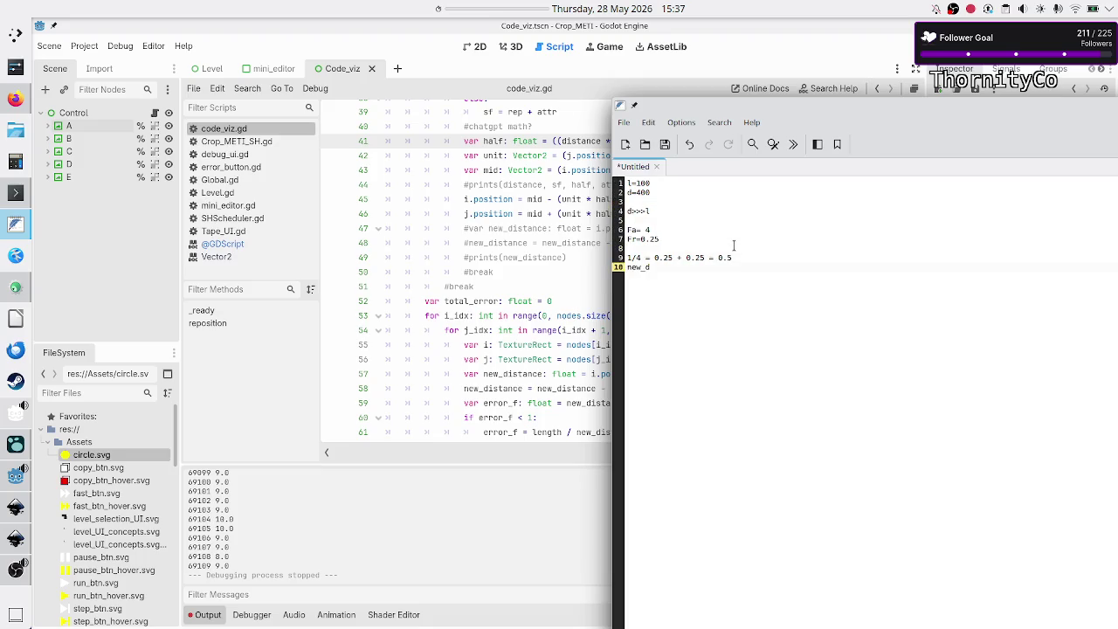
type(" = d *")
type("0.5 ")
type("=")
type("200")
key("Return")
type("half = 200/2 = 100")
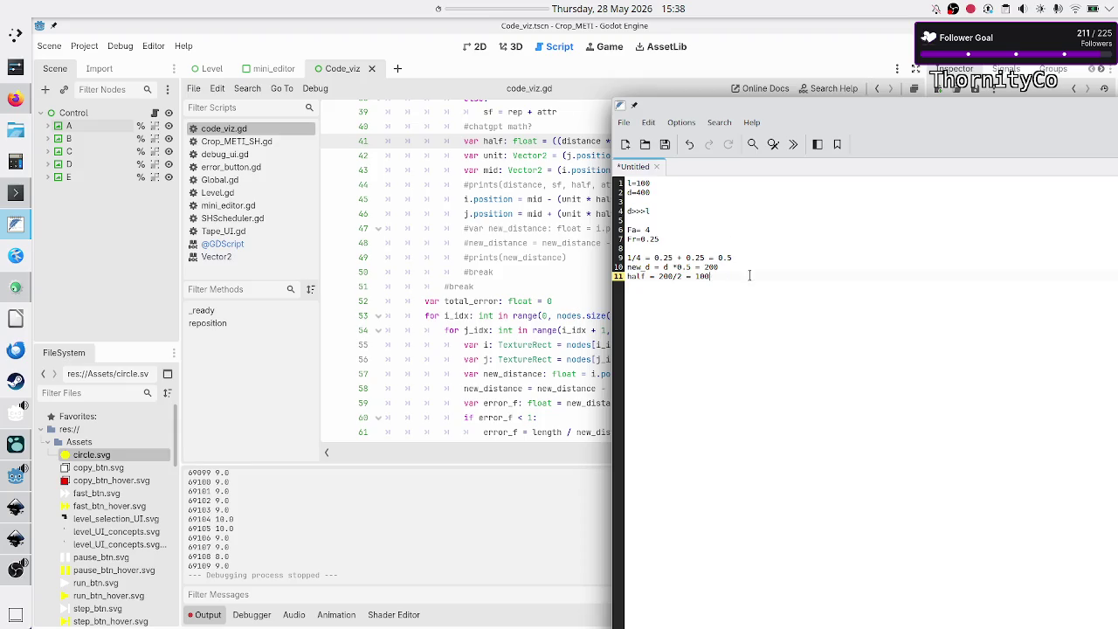
key("Return")
key("Return")
key("Return")
Type an 'a..b' spacing sketch, plus a second 'a..b' line beneath it.
type("....b")
key("BackSpace")
key("BackSpace")
key("BackSpace")
type(".")
type("..")
key("shift+Left")
key("shift+Left")
key("shift+Left")
key("End")
key("Up")
key("Up")
key("Down")
key("Down")
key("Return")
type("a..b")
Push the second 'a..b' sketch lower and trim extra dots from the first sketch.
key("Up")
key("Up")
key("Up")
key("Right")
key("Right")
key("Right")
key("Right")
key("Right")
key("Right")
key("Down")
key("Down")
key("Down")
key("Down")
key("Down")
key("Return")
key("Return")
key("Up")
key("Up")
left_click_drag(695, 277, 712, 276)
key("Down")
key("Down")
key("Down")
key("shift+Left")
key("BackSpace")
key("shift+Right")
key("BackSpace")
key("Up")
key("Up")
key("Up")
key("Up")
key("Down")
key("Down")
key("Down")
key("Up")
key("Up")
key("Up")
key("Down")
Review the 'Fa= 4', '1/4 = 0.25 + 0.25 = 0.5' and new_d lines by highlighting each in turn.
key("shift+Down")
key("shift+Left")
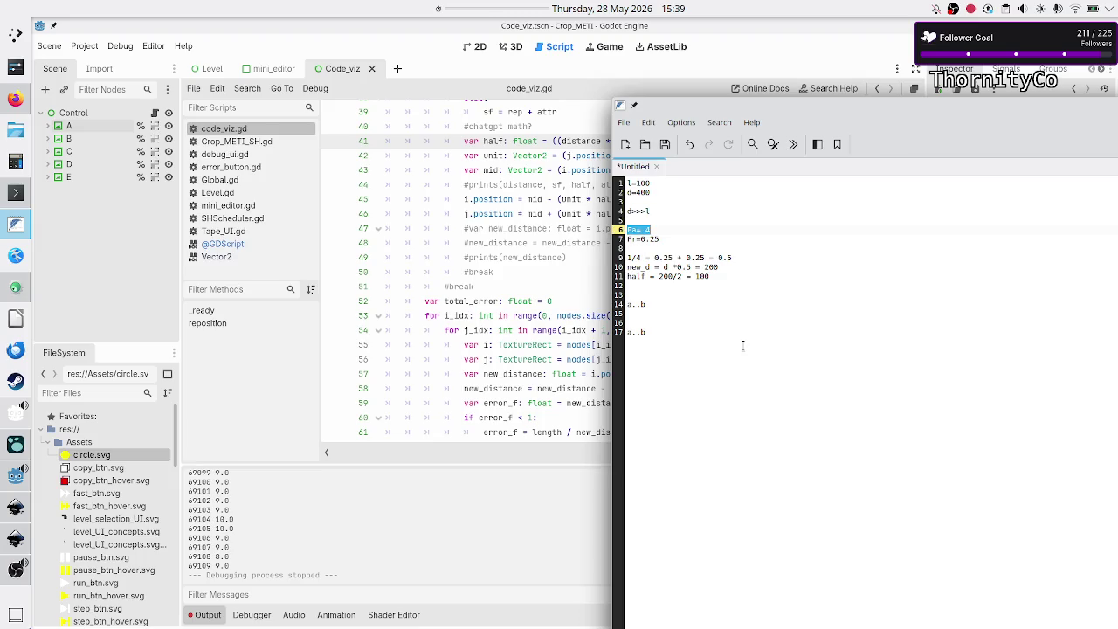
key("Right")
key("Down")
key("Down")
key("shift+End")
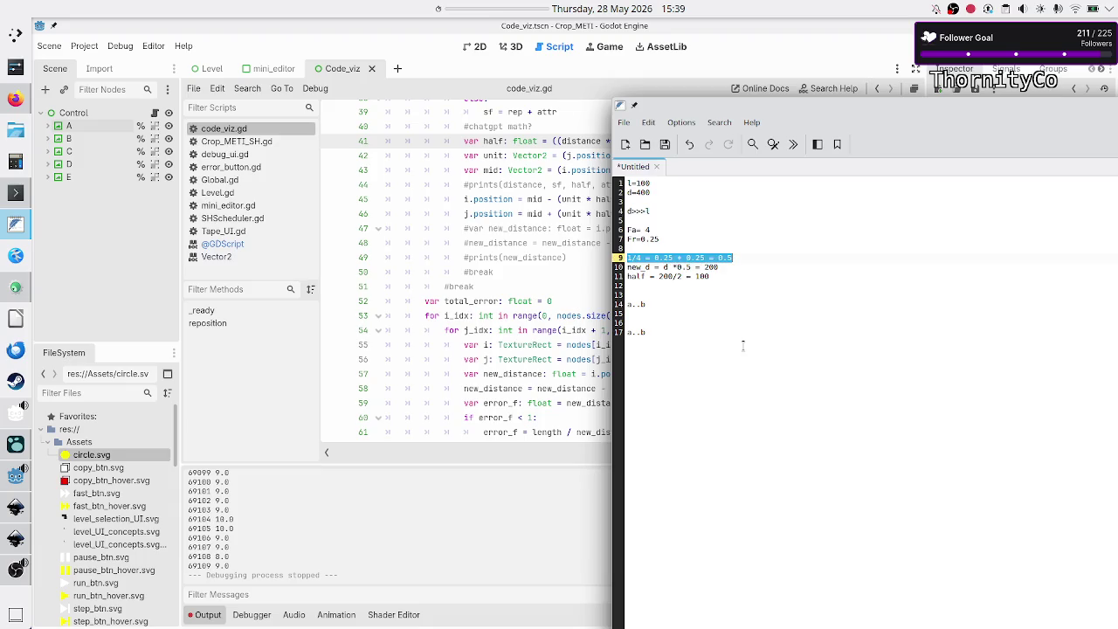
key("Left")
key("Down")
key("Down")
key("Down")
key("Up")
key("Up")
key("Up")
key("shift+End")
key("Left")
key("Down")
key("shift+End")
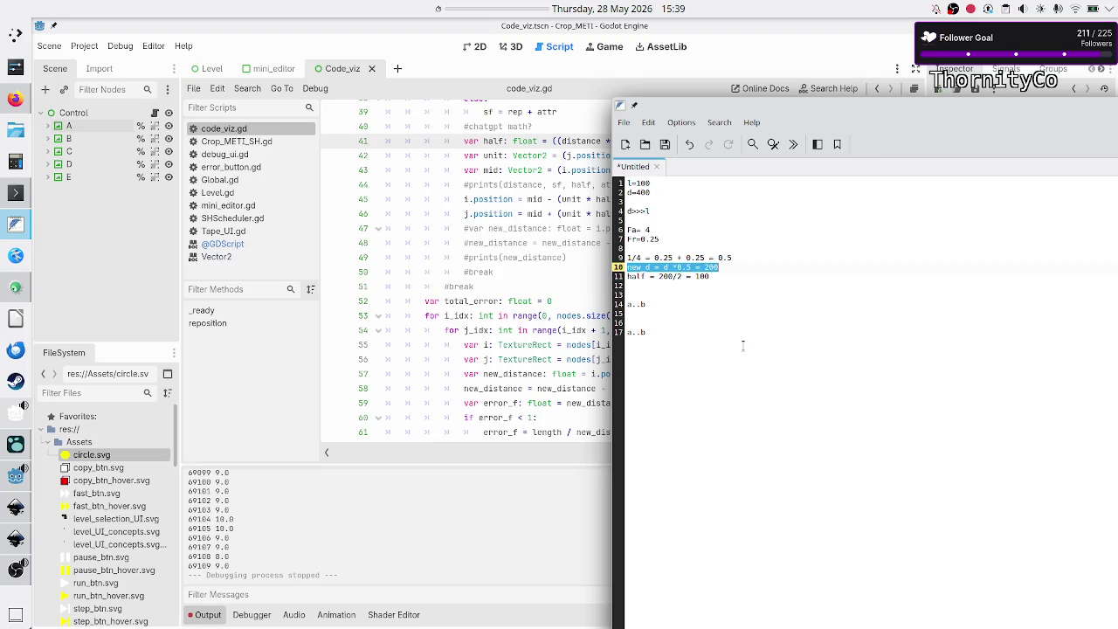
key("Left")
key("Down")
key("Down")
key("Down")
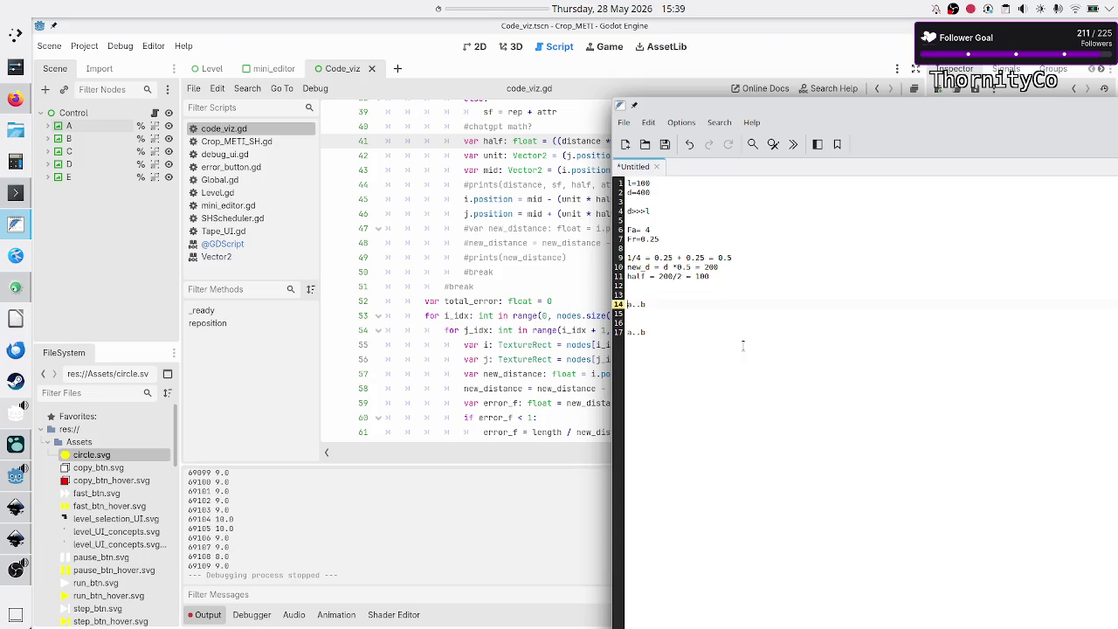
Widen the first sketch from a..b to a....b and remove the blank line beneath it.
key("shift+End")
key("Left")
type("..")
key("End")
key("Delete")
key("Down")
key("Delete")
key("End")
Add new lines below the sketches and open a blank line for the values.
key("Return")
key("Up")
key("Down")
key("Return")
key("Return")
type("a")
key("shift+Left")
key("shift+Left")
key("shift+Left")
key("Up")
key("Up")
key("Up")
key("shift+End")
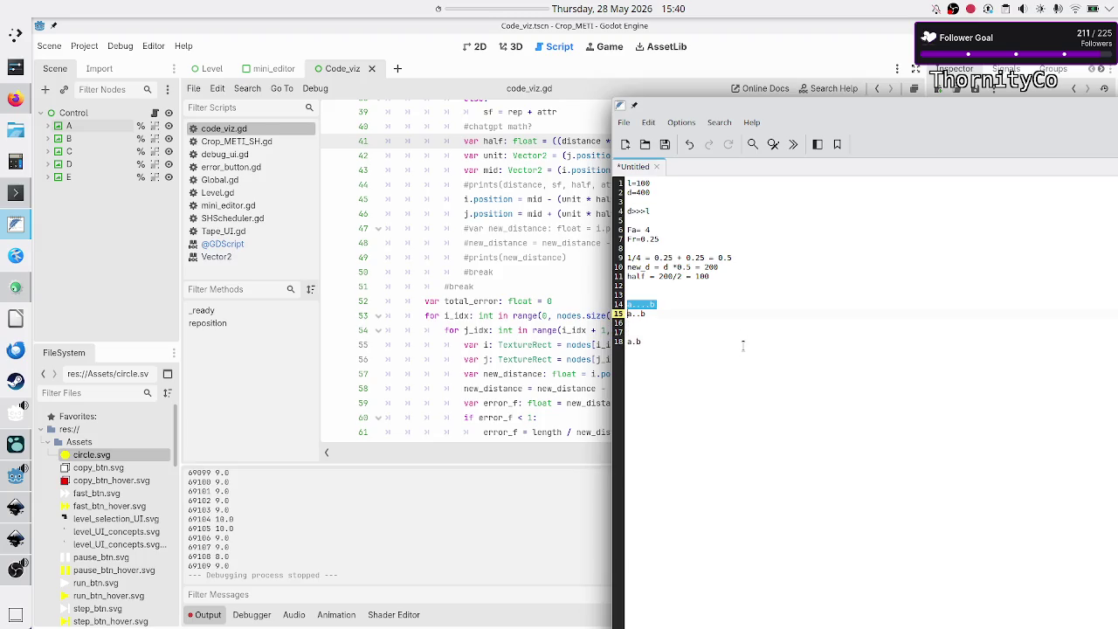
key("Left")
key("Down")
key("shift+End")
key("Down")
key("Return")
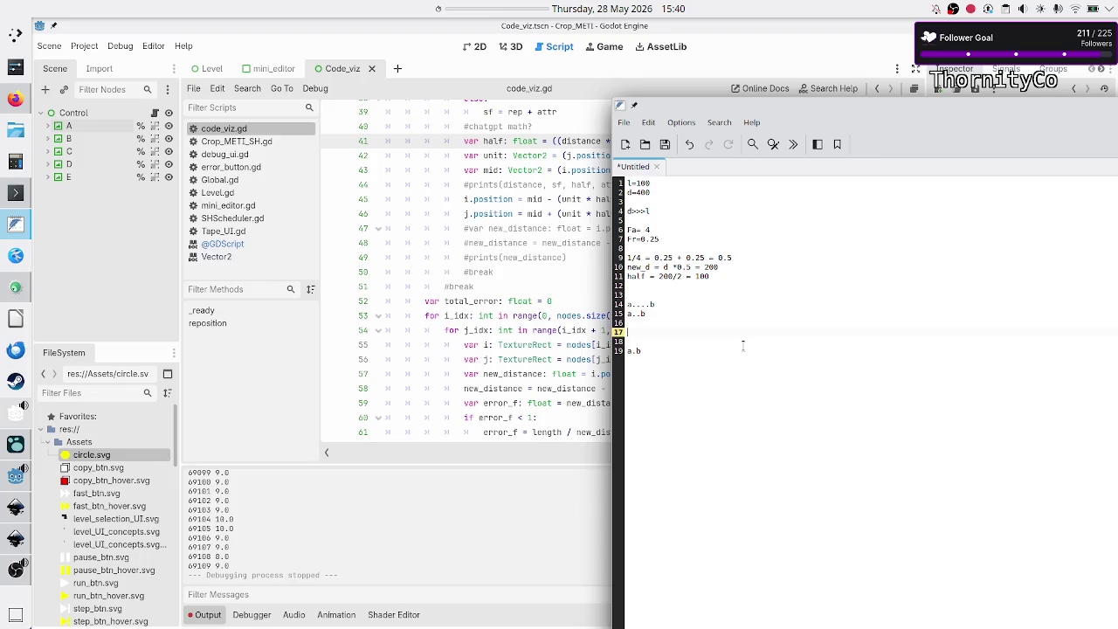
key("Up")
Note d=200, Fa=2 and Fr=0.5 on separate lines under the a....b sketch.
type("d=")
type("200")
key("Return")
type("Fa")
type("=2")
key("Return")
type("Fr=")
type("0.5")
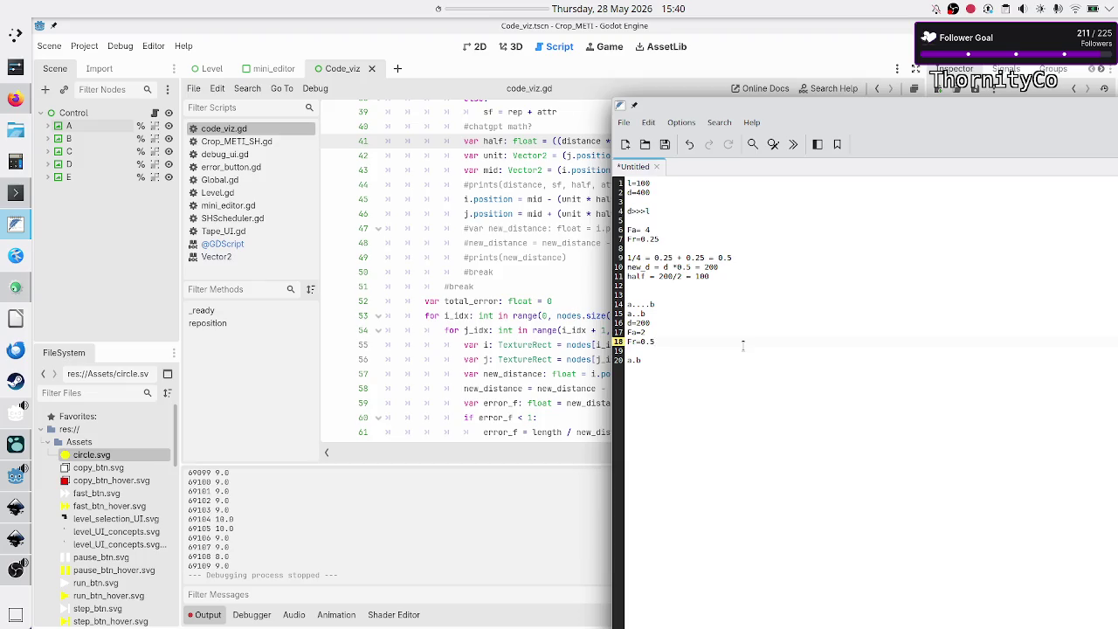
Add the line 0.5+0.5=1 under Fr=0.5.
key("Return")
type(".5+")
type("0.")
type("5=1")
key("Up")
key("Up")
key("Up")
Add 'new_d = d * 1', begin a 'hal' line, then highlight the earlier new_d calculation.
key("Up")
key("shift+Left")
key("Down")
key("Down")
key("Down")
key("Down")
key("Down")
key("Return")
key("Up")
type("ne")
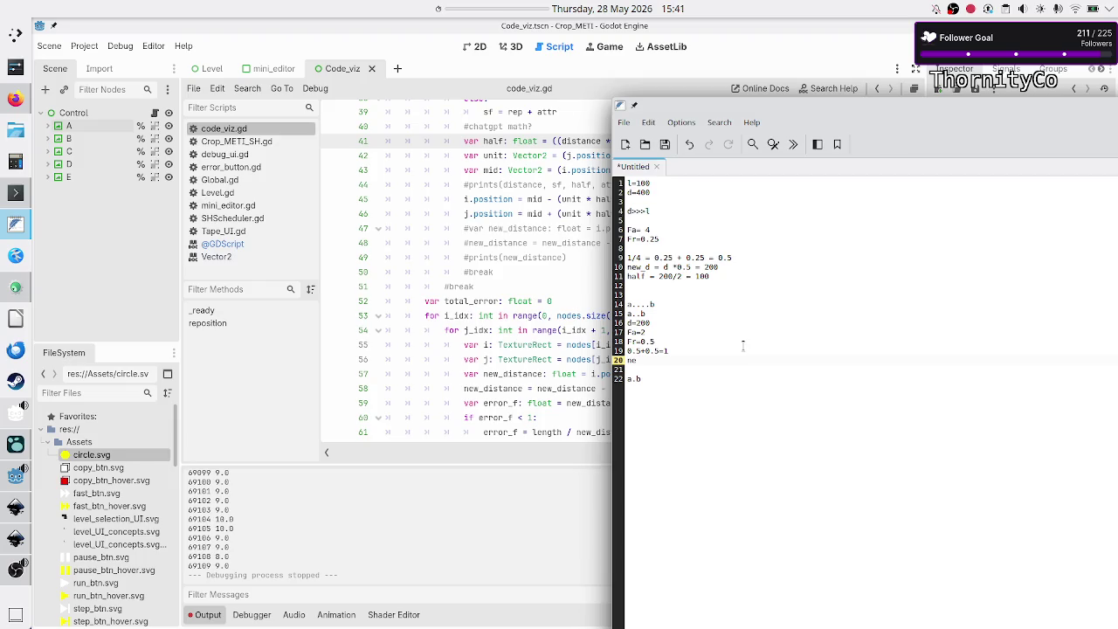
type("w_d")
type(" = d * 1")
key("Return")
type("hal")
key("Up")
key("Up")
key("Up")
key("Up")
key("Home")
key("shift+End")
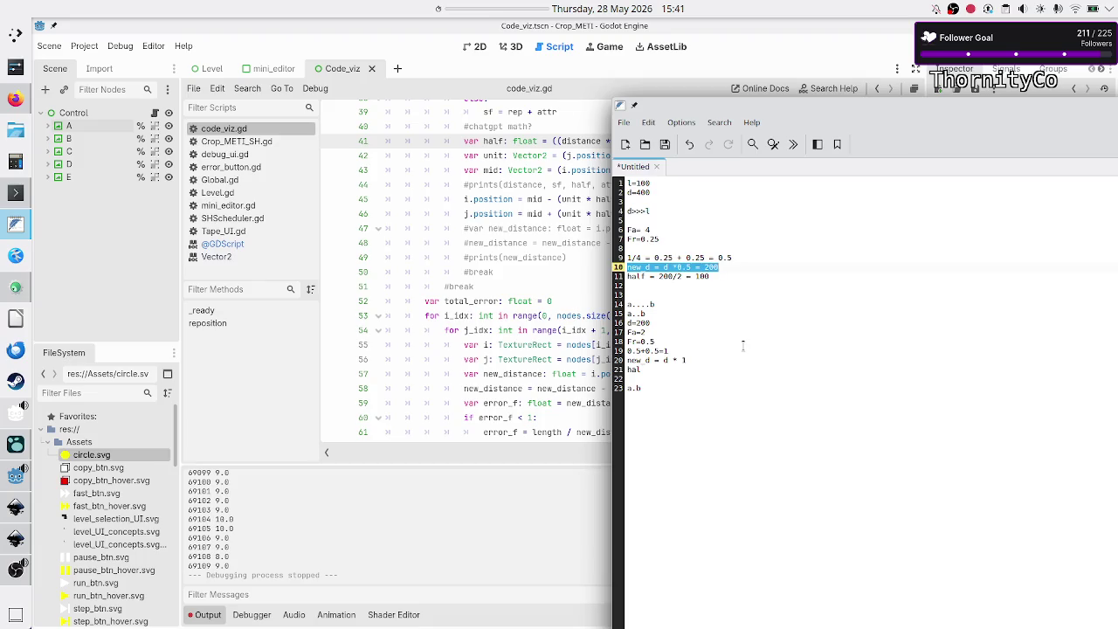
Finish the lines as 'half = 200/2 = 100' and 'new_d = d * 1 = 200'.
key("Down")
key("Down")
key("Down")
key("Down")
key("Down")
key("Down")
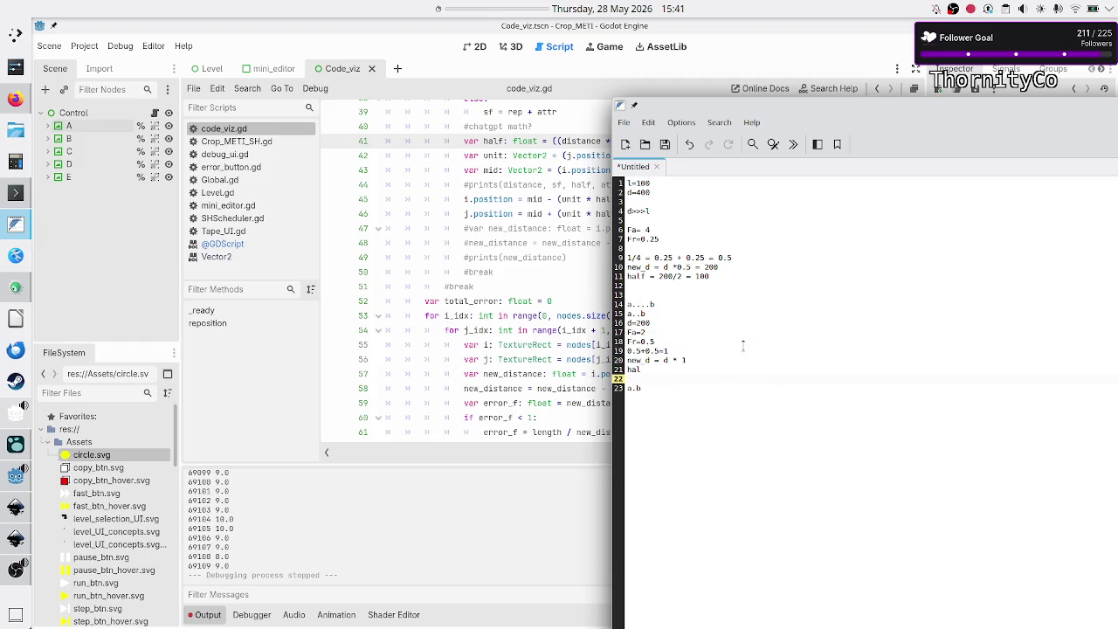
key("BackSpace")
key("BackSpace")
key("Return")
key("Return")
key("Return")
key("Up")
key("Up")
key("Up")
key("End")
type("200/2 ")
type("= 100")
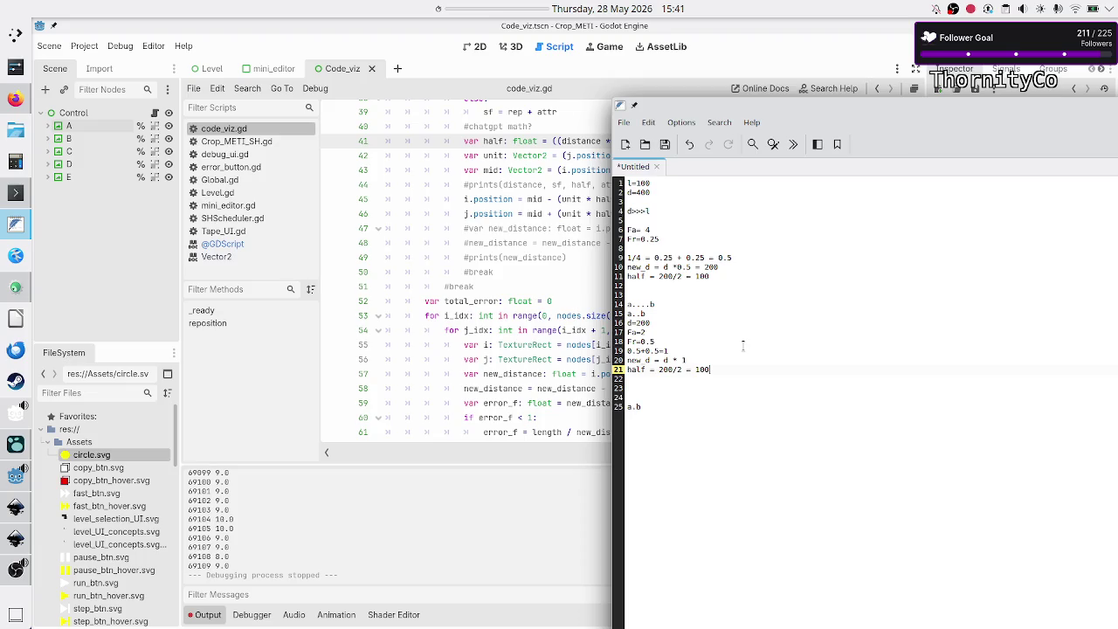
key("Up")
type("= 200")
key("Down")
key("Down")
In code_viz.gd, select lines 45–46 that set i.position and j.position with mid and unit * half.
left_click(548, 325)
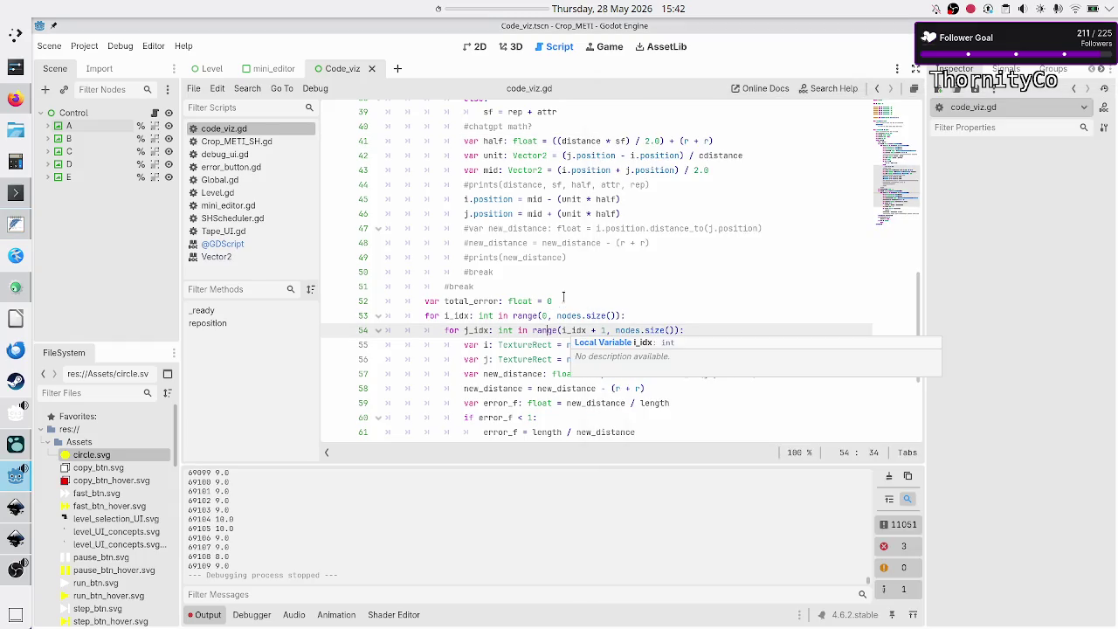
scroll(562, 239, "up", 2)
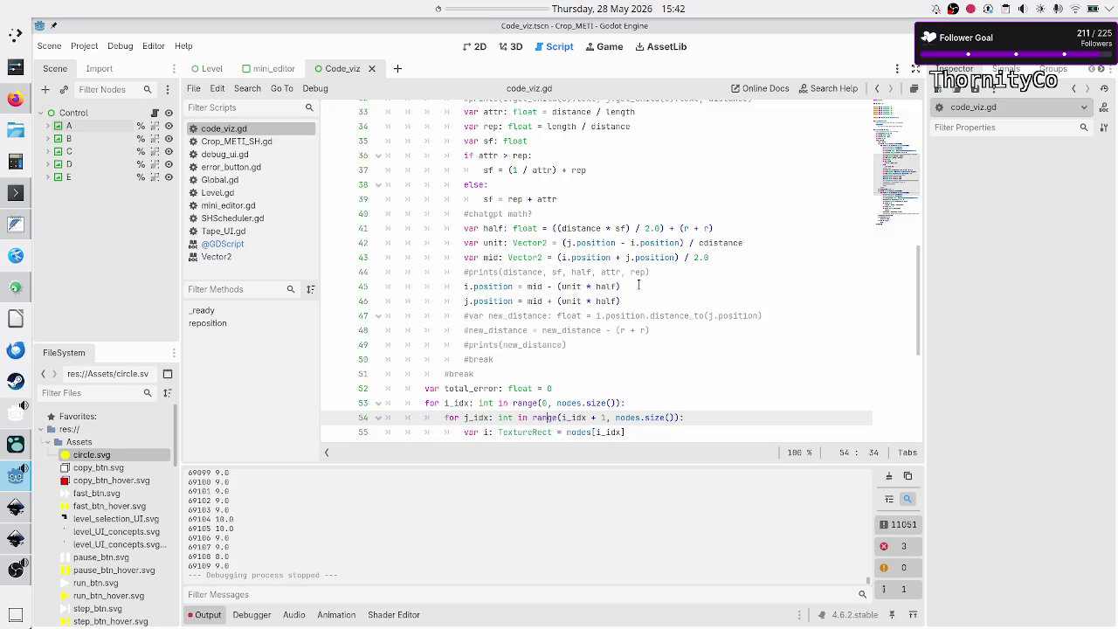
left_click(638, 299)
mouse_move(637, 299)
left_mouse_down()
mouse_move(564, 288)
mouse_move(451, 294)
mouse_move(462, 282)
left_mouse_up()
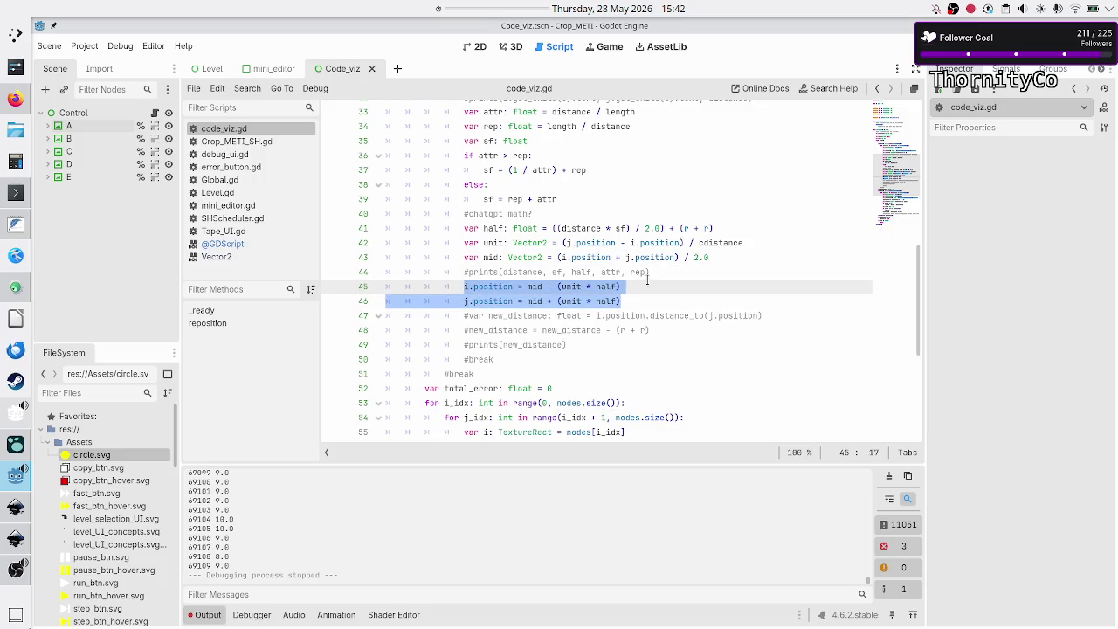
key("End")
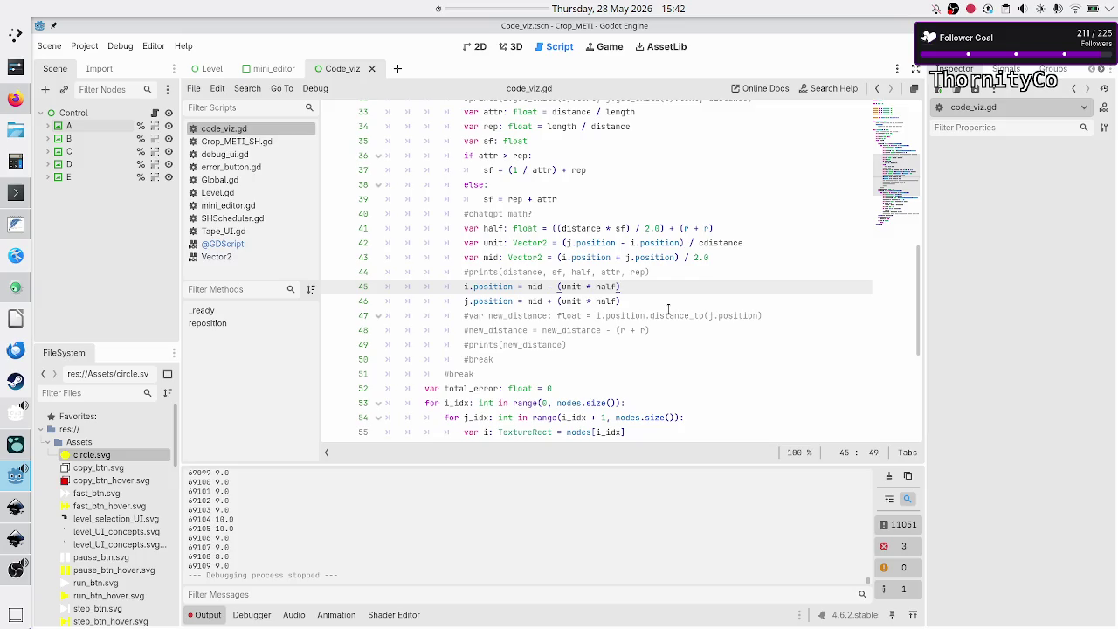
key("Down")
key("Up")
key("Home")
key("shift+Down")
key("shift+Down")
key("shift+Up")
key("shift+End")
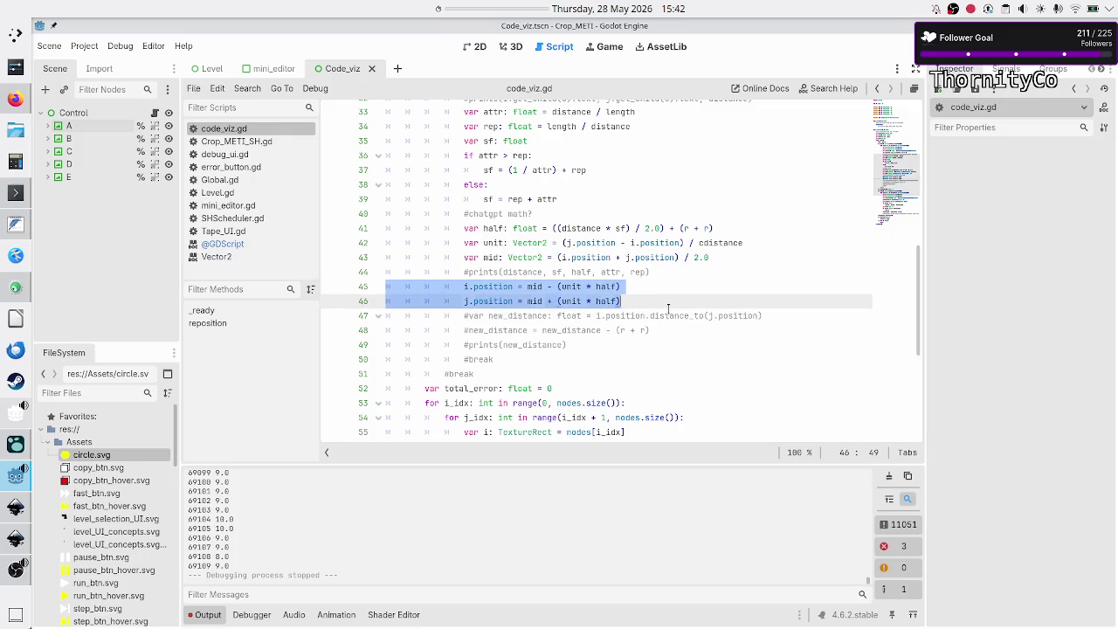